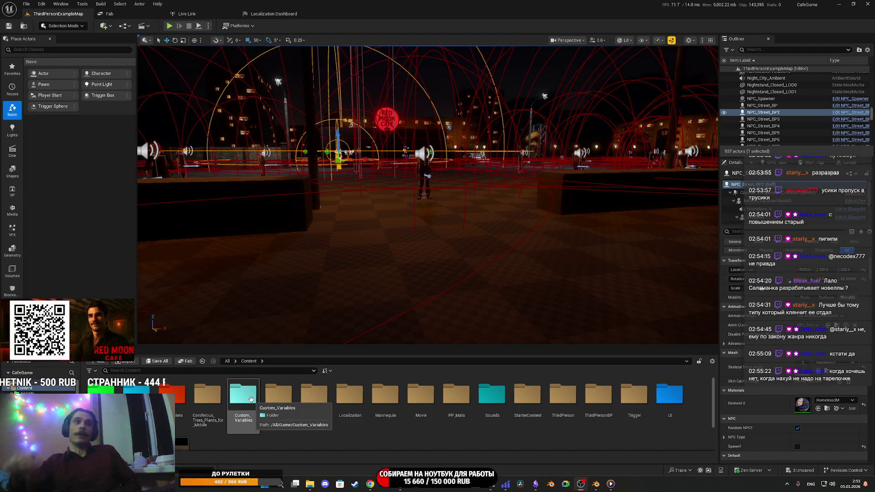
Save the three unsaved Queue_Angry voice assets with Save All.
{"action": "left_click", "coordinate": [158, 361]}
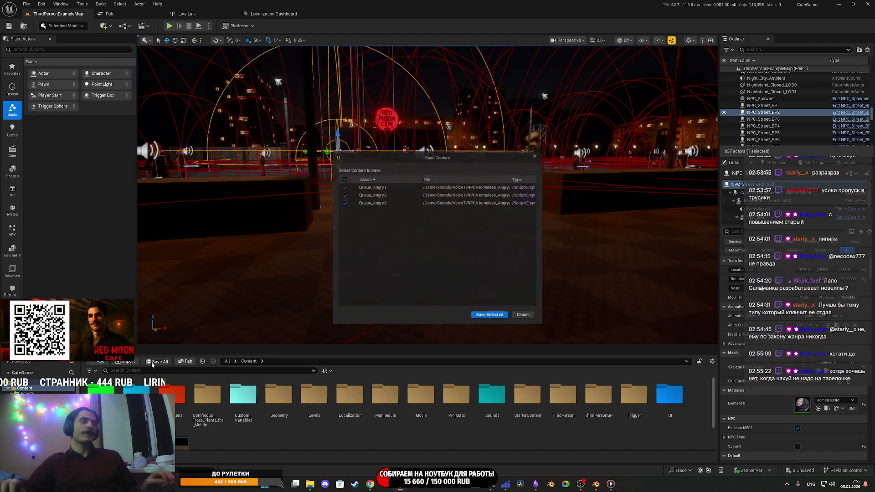
{"action": "left_click", "coordinate": [489, 318]}
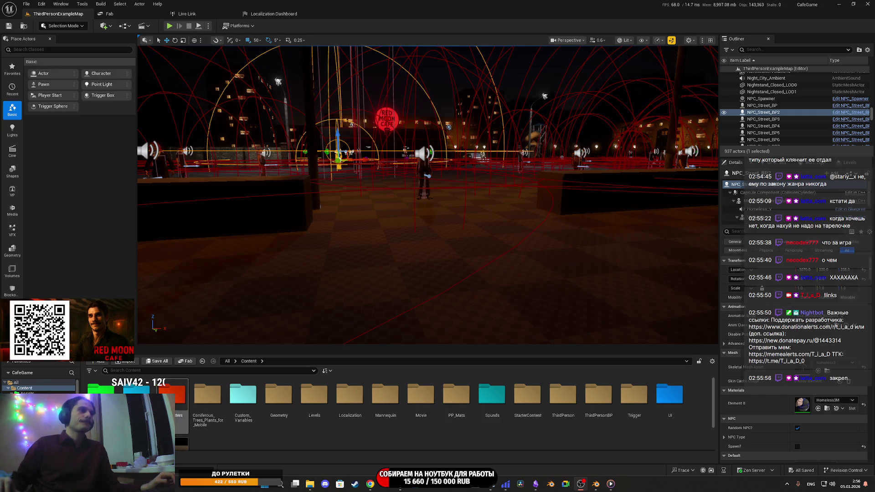
Open the NPC_Voice_Type enumeration from the Custom_Variables > NPC folder.
{"action": "left_click", "coordinate": [423, 180]}
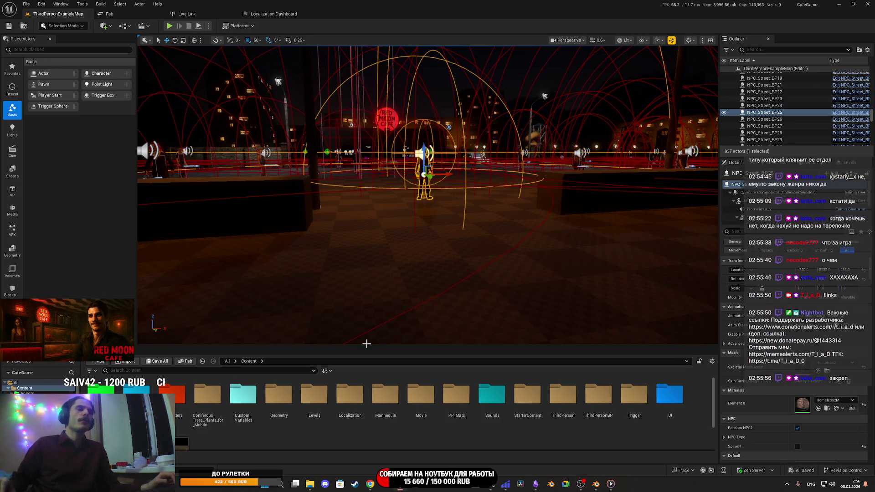
{"action": "double_click", "coordinate": [243, 394]}
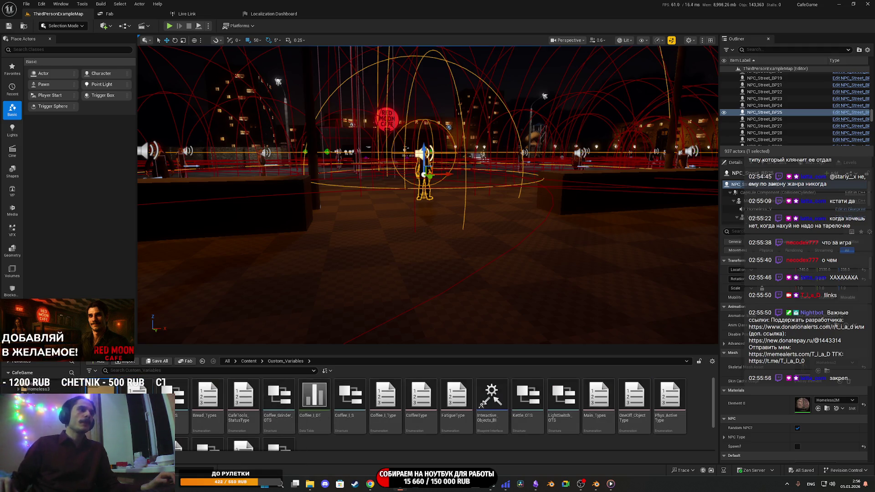
{"action": "double_click", "coordinate": [183, 401]}
{"action": "double_click", "coordinate": [350, 396]}
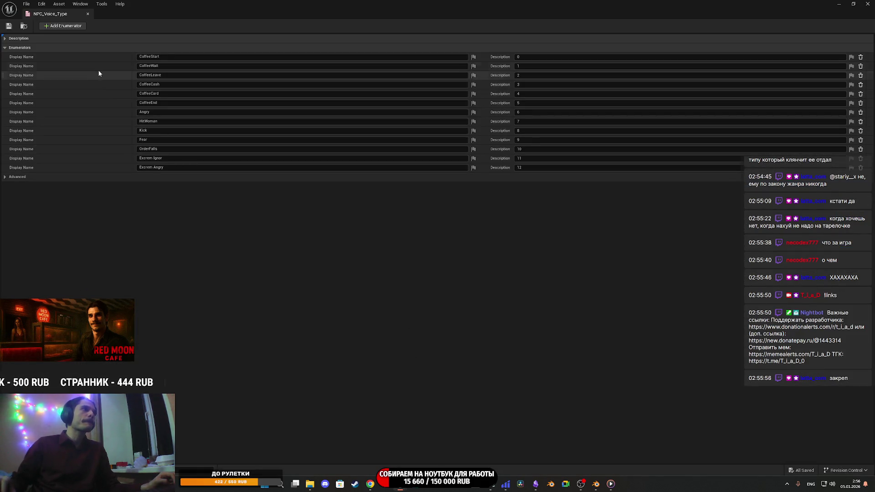
Add a Queue_Angry enumerator with description 13 and save the enumeration.
{"action": "left_click", "coordinate": [64, 25]}
{"action": "left_click", "coordinate": [531, 176]}
{"action": "type", "text": "13"}
{"action": "left_click", "coordinate": [141, 177]}
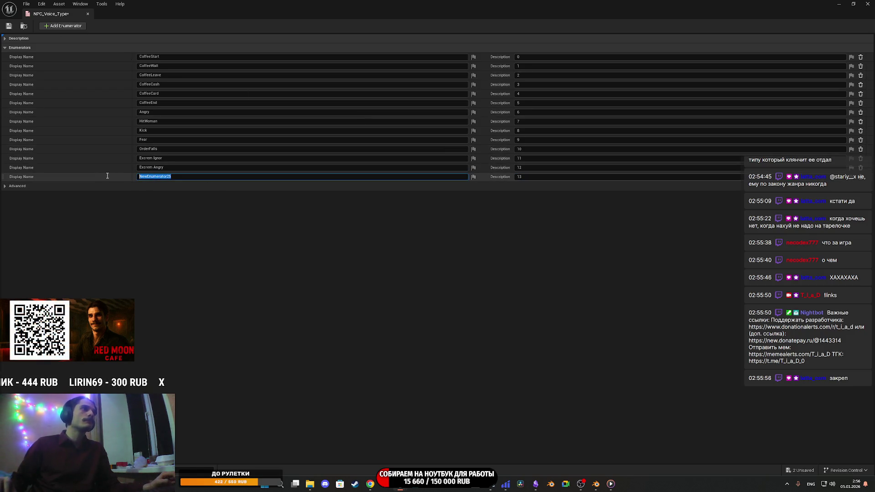
{"action": "type", "text": "Quq"}
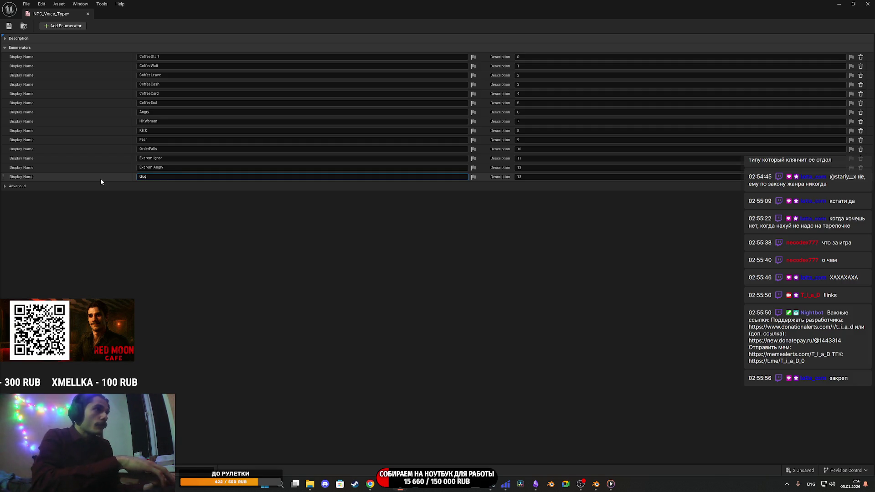
{"action": "key", "text": "BackSpace"}
{"action": "type", "text": "e"}
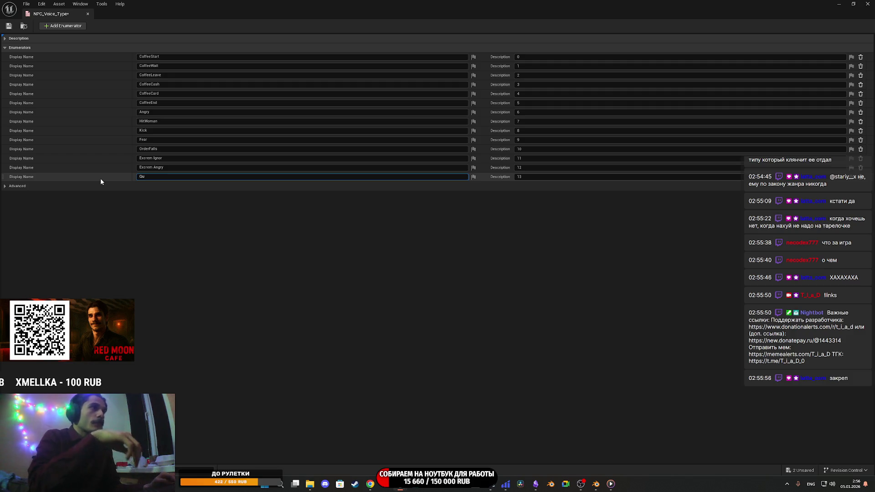
{"action": "type", "text": "ue"}
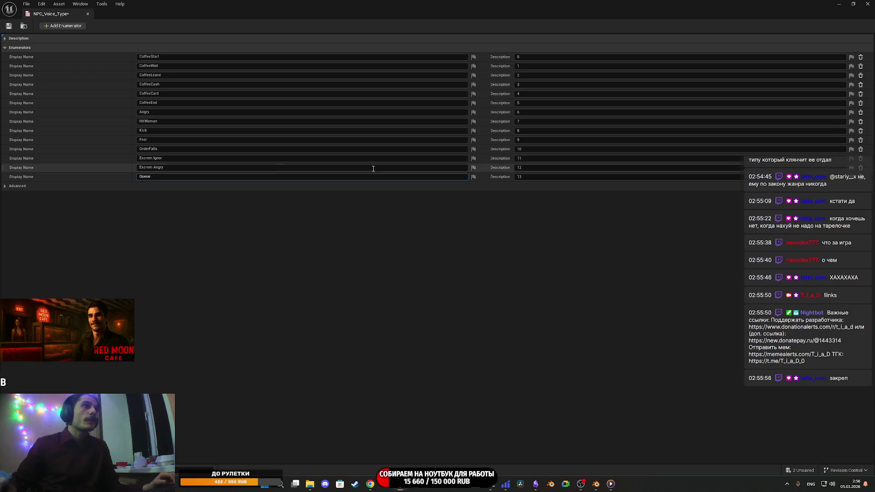
{"action": "type", "text": "_"}
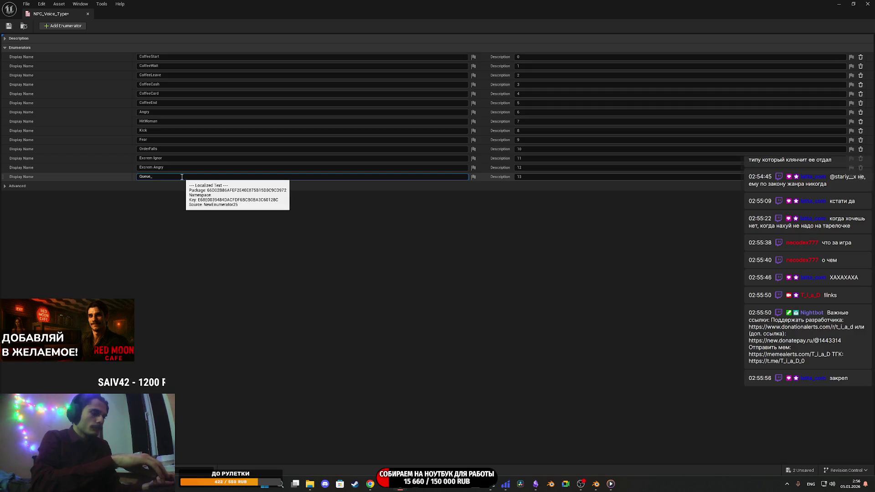
{"action": "type", "text": "Angry"}
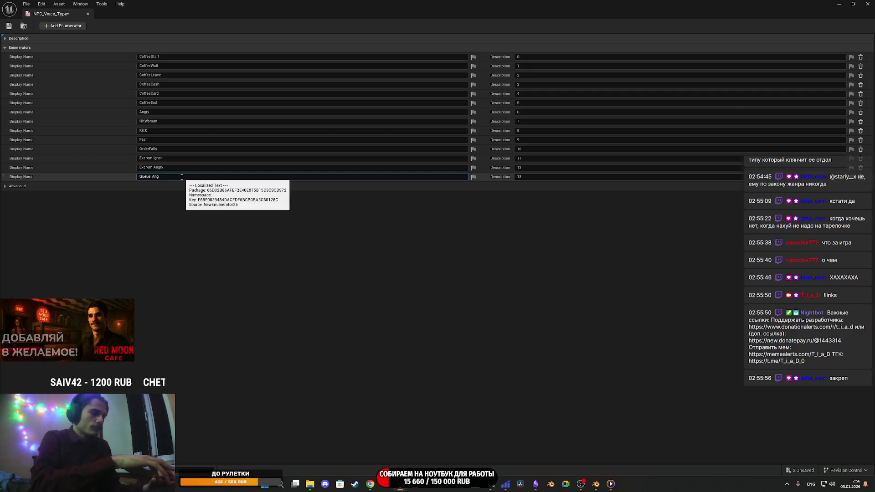
{"action": "left_click", "coordinate": [181, 249]}
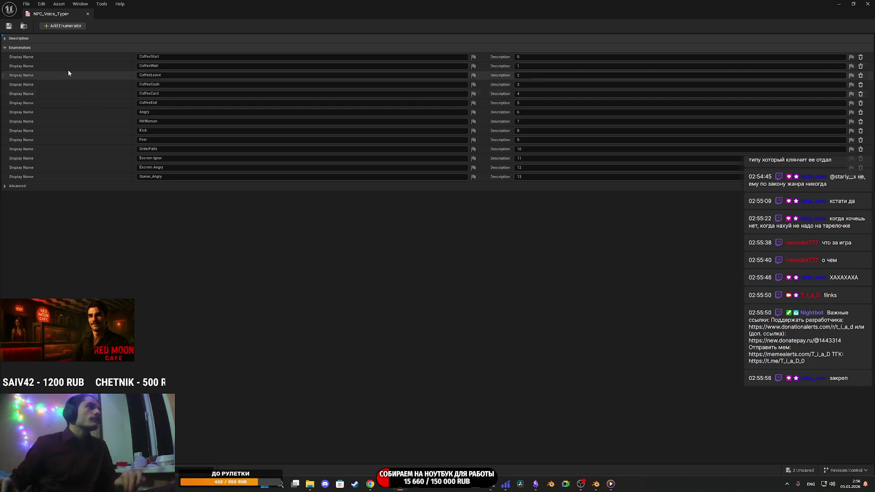
{"action": "left_click", "coordinate": [8, 27]}
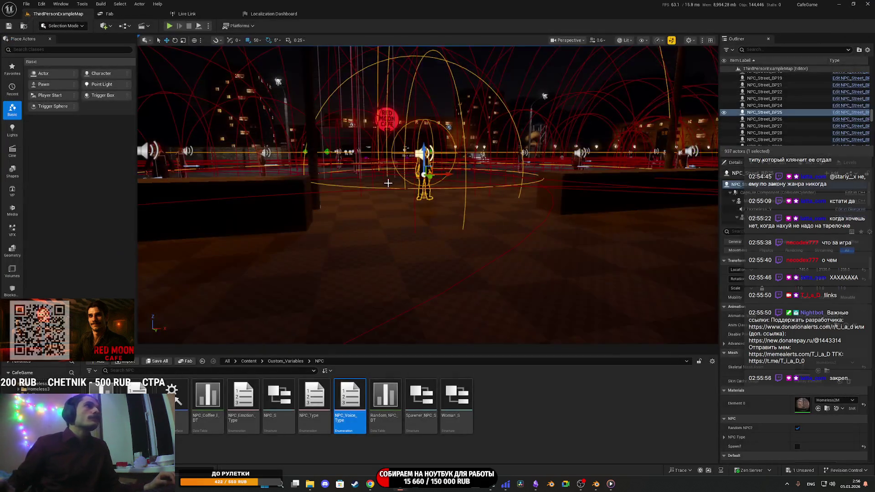
Select the TargetPoint41_Blueprint queue point and open its Main_TP_BP blueprint graph.
{"action": "left_click", "coordinate": [848, 208]}
{"action": "left_click_drag", "start_coordinate": [428, 275], "coordinate": [400, 264]}
{"action": "left_click", "coordinate": [425, 214]}
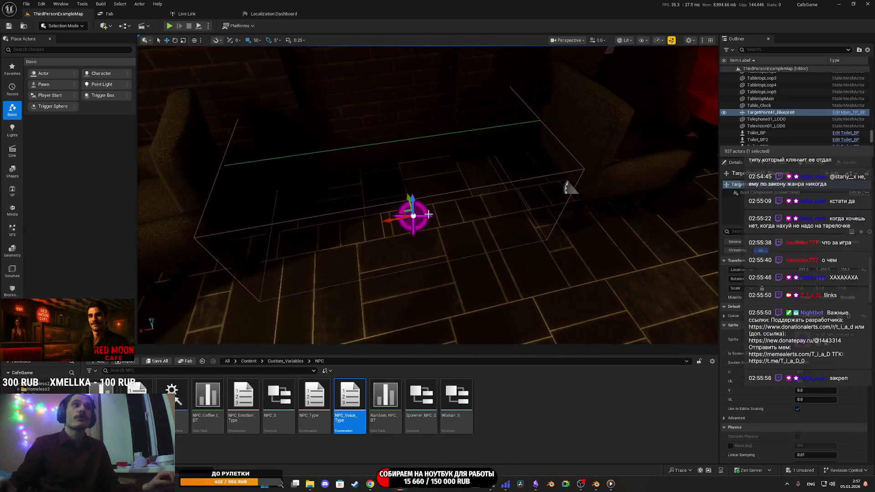
{"action": "left_click", "coordinate": [857, 174]}
{"action": "left_click", "coordinate": [806, 193]}
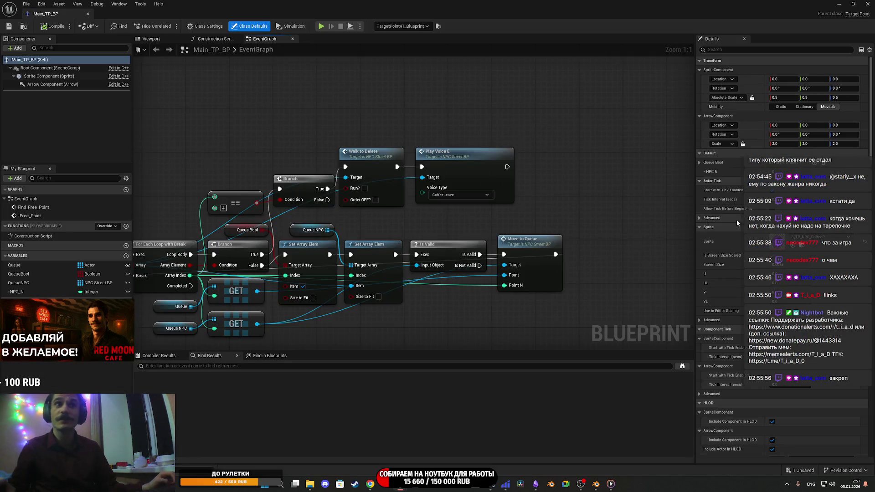
Set Play Voice E's voice type to Queue_Angry, save and close the blueprint.
{"action": "left_click", "coordinate": [459, 194]}
{"action": "left_click", "coordinate": [449, 289]}
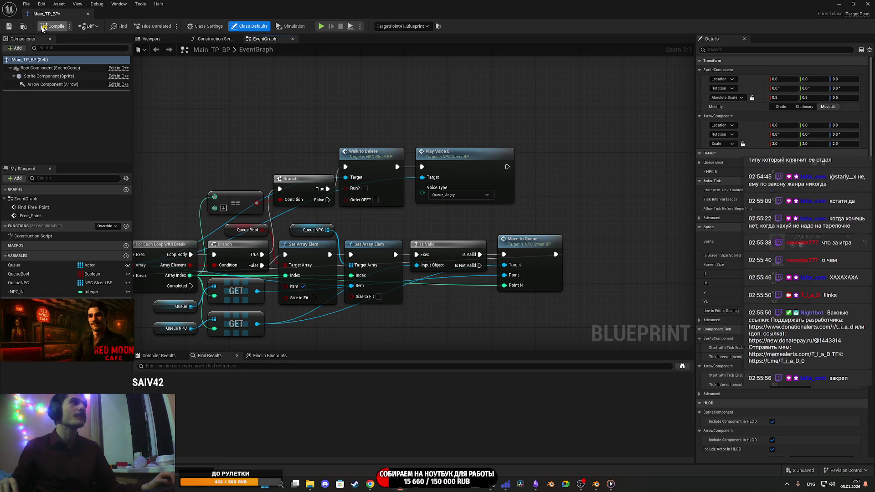
{"action": "left_click", "coordinate": [9, 29]}
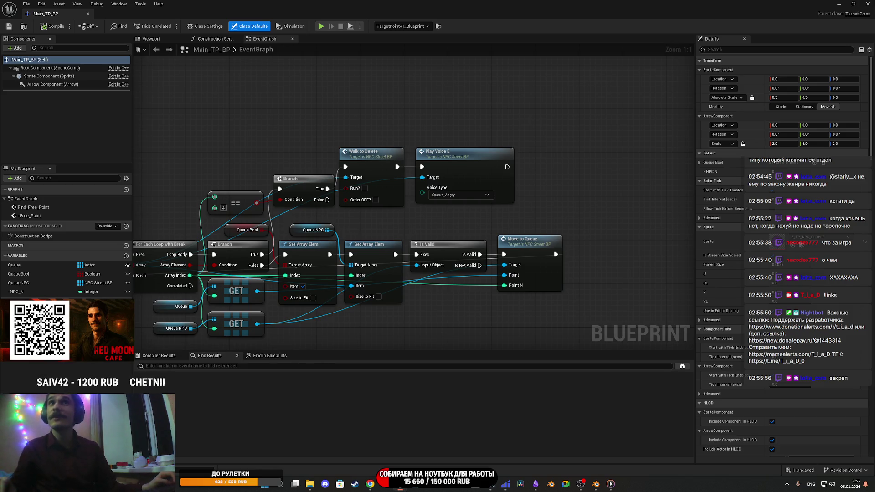
{"action": "left_click", "coordinate": [868, 4]}
{"action": "left_click", "coordinate": [155, 361]}
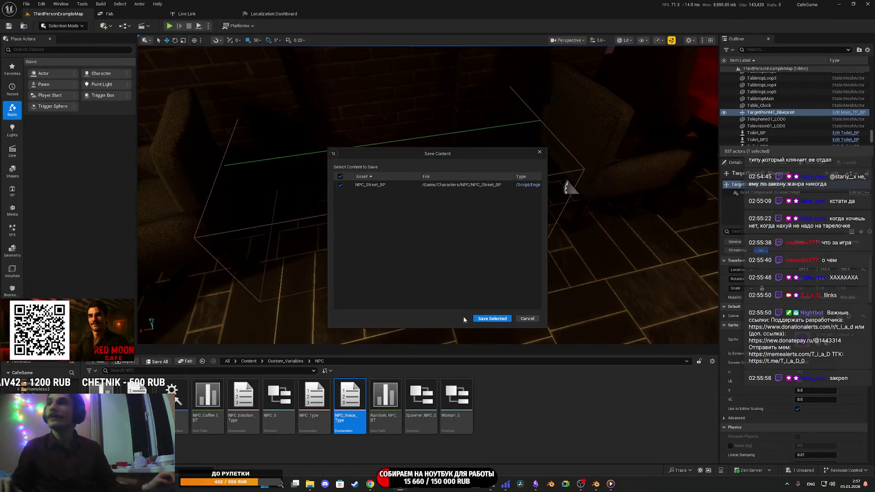
Save NPC_Street_BP and start a Play-In-Editor session of the level.
{"action": "left_click", "coordinate": [500, 319]}
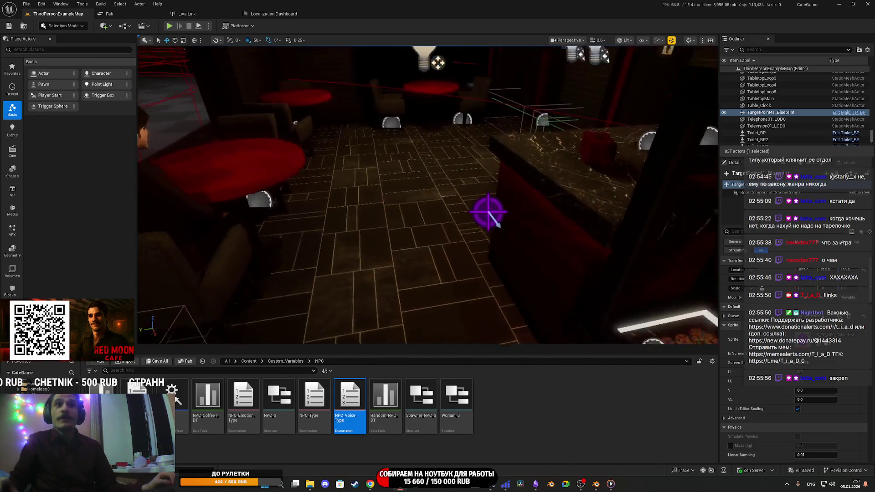
{"action": "left_click_drag", "start_coordinate": [581, 223], "coordinate": [582, 223]}
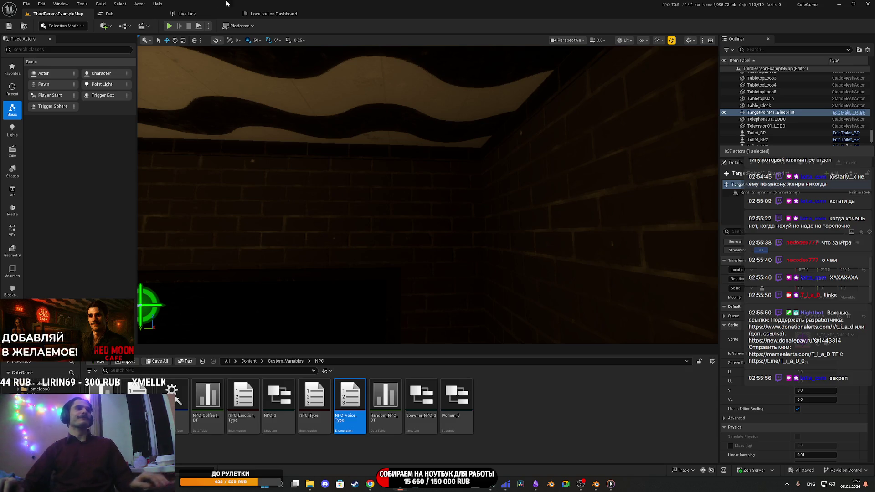
{"action": "left_click", "coordinate": [169, 25]}
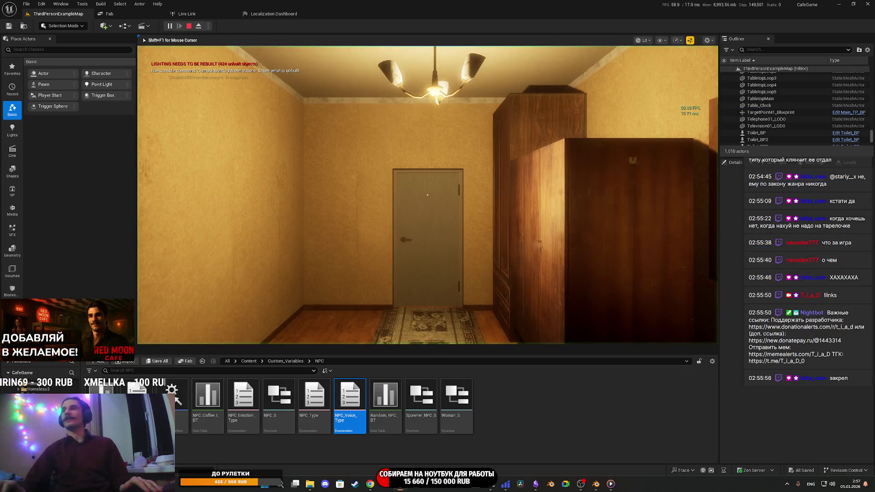
Play fullscreen and sit in the armchair, then stop and open the NPC_Voice_Type enum.
{"action": "key", "text": "F11"}
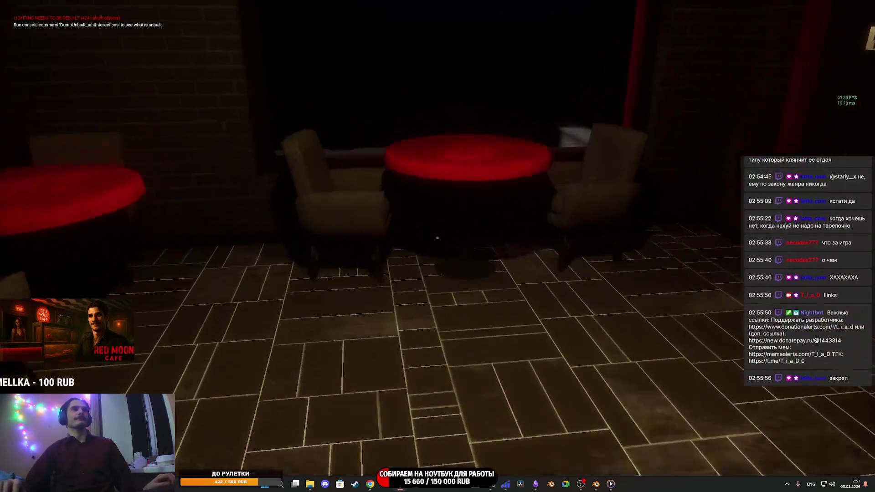
{"action": "key", "text": "e"}
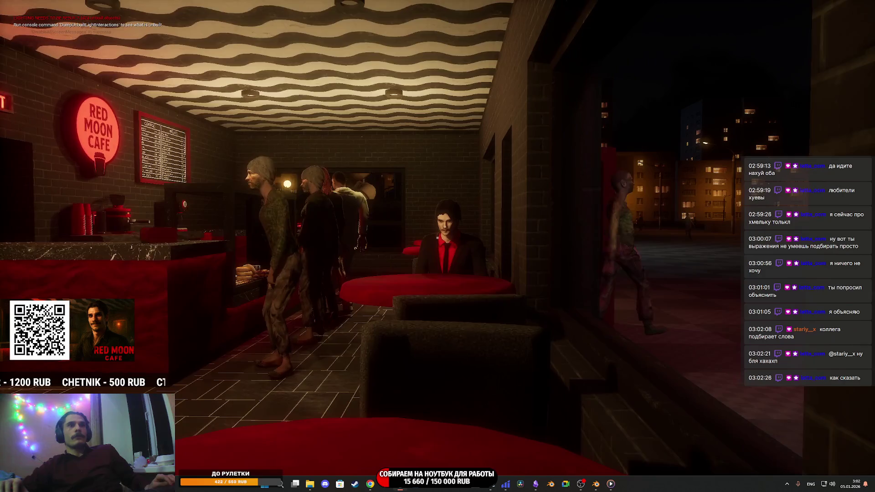
{"action": "key", "text": "Escape"}
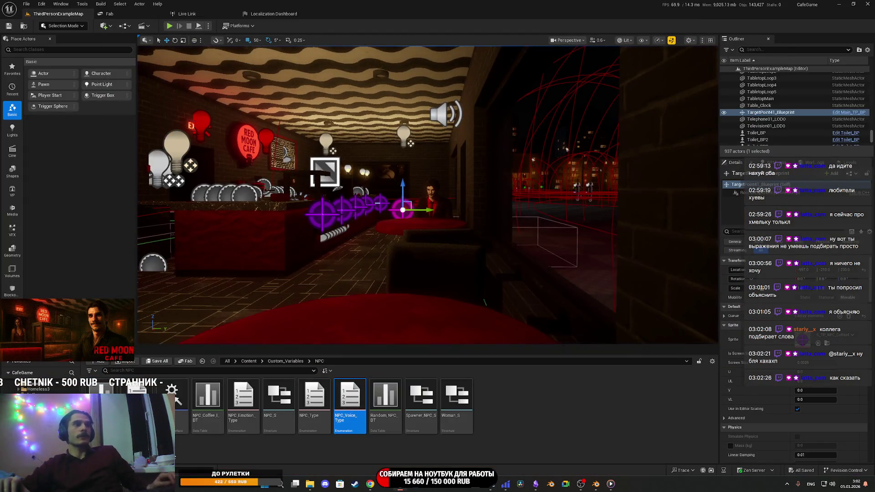
{"action": "double_click", "coordinate": [350, 401]}
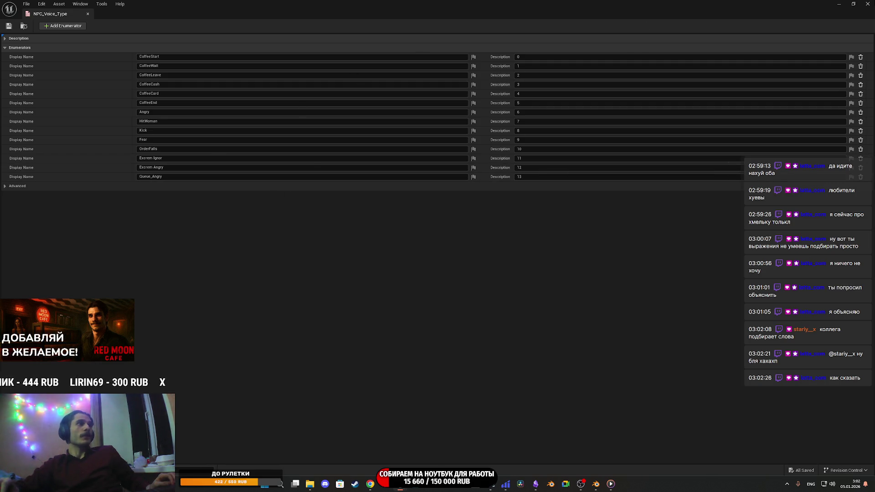
Close the NPC_Voice_Type enum editor and select the street NPC in the level.
{"action": "left_click", "coordinate": [867, 4]}
{"action": "left_click_drag", "start_coordinate": [543, 187], "coordinate": [511, 117]}
{"action": "left_click", "coordinate": [470, 237]}
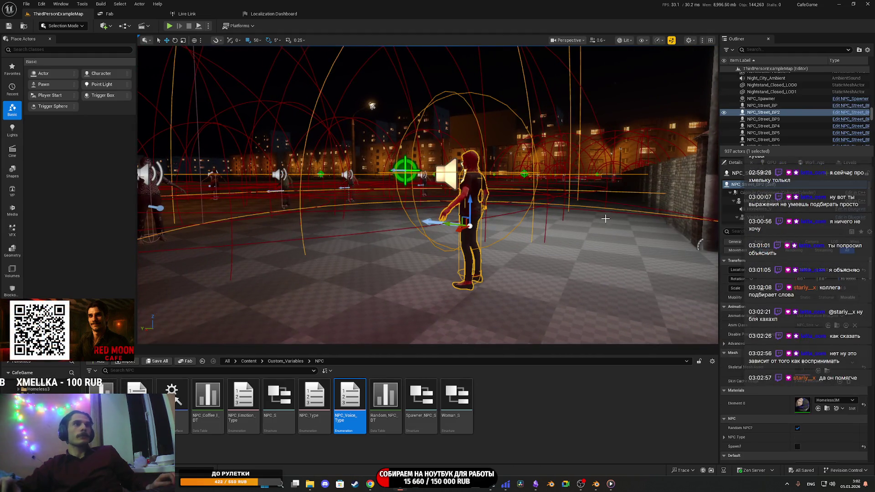
{"action": "scroll", "coordinate": [655, 219], "scroll_direction": "down", "scroll_amount": 5}
Open the NPC_Street_BP blueprint and jump to its PlayVoiceE custom event.
{"action": "left_click", "coordinate": [846, 178]}
{"action": "left_click", "coordinate": [816, 192]}
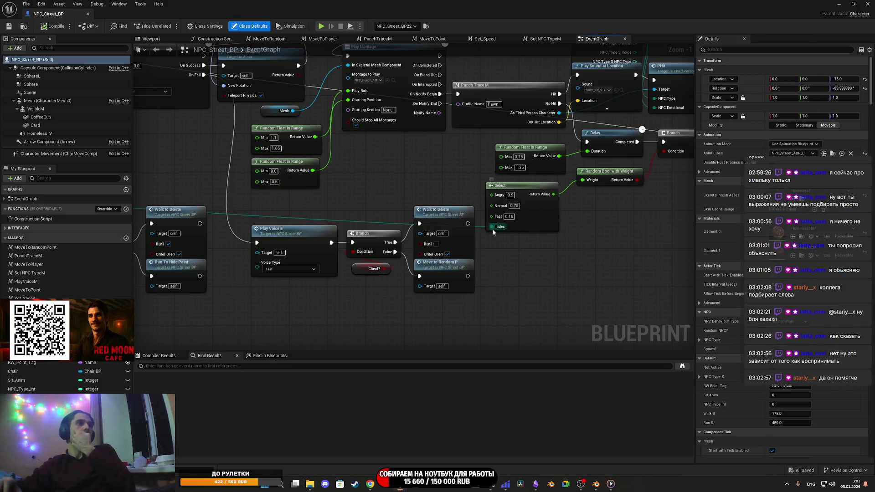
{"action": "mouse_move", "coordinate": [452, 204]}
{"action": "left_mouse_down"}
{"action": "mouse_move", "coordinate": [457, 244]}
{"action": "mouse_move", "coordinate": [512, 287]}
{"action": "mouse_move", "coordinate": [523, 267]}
{"action": "mouse_move", "coordinate": [506, 196]}
{"action": "mouse_move", "coordinate": [481, 321]}
{"action": "mouse_move", "coordinate": [455, 196]}
{"action": "mouse_move", "coordinate": [468, 273]}
{"action": "left_mouse_up"}
{"action": "scroll", "coordinate": [506, 196], "scroll_direction": "down", "scroll_amount": 3}
{"action": "scroll", "coordinate": [469, 273], "scroll_direction": "up", "scroll_amount": 2}
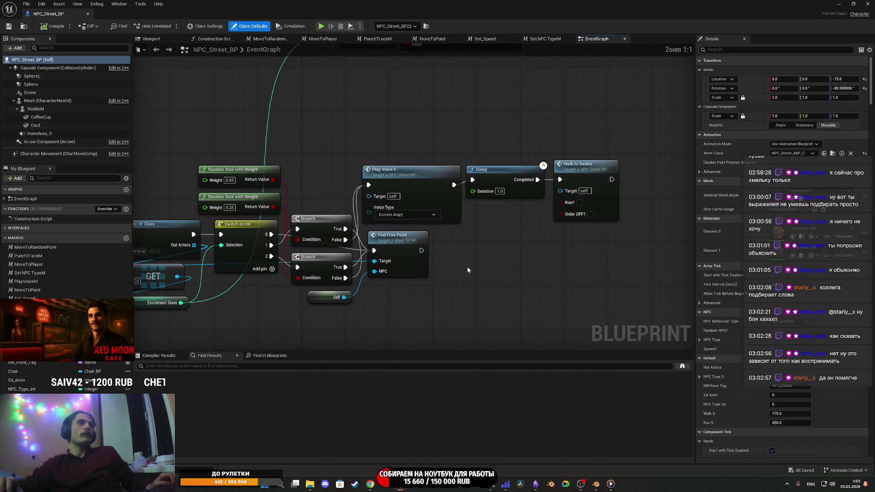
{"action": "scroll", "coordinate": [467, 262], "scroll_direction": "down", "scroll_amount": 5}
{"action": "scroll", "coordinate": [467, 261], "scroll_direction": "up", "scroll_amount": 5}
{"action": "double_click", "coordinate": [442, 241]}
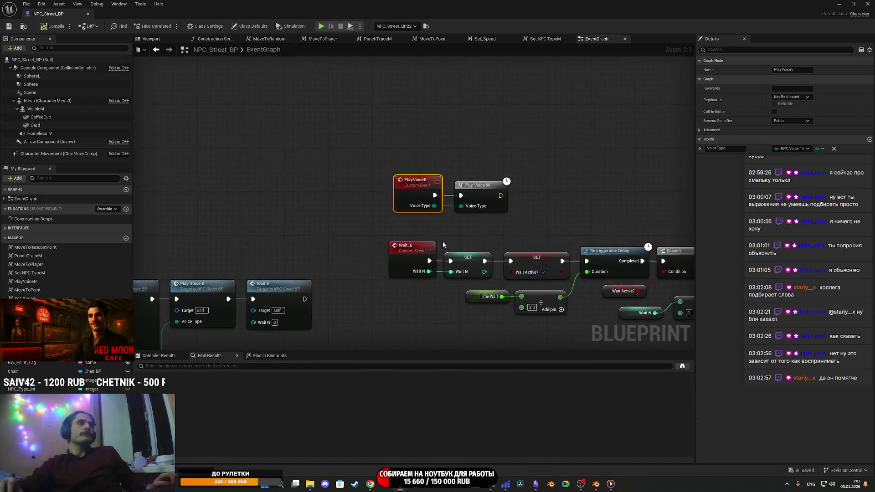
In the Play Voice M macro, set Queue Angry's Select index to 13 and save.
{"action": "double_click", "coordinate": [472, 201]}
{"action": "mouse_move", "coordinate": [345, 230]}
{"action": "left_mouse_down"}
{"action": "mouse_move", "coordinate": [541, 236]}
{"action": "mouse_move", "coordinate": [317, 258]}
{"action": "mouse_move", "coordinate": [286, 252]}
{"action": "left_mouse_up"}
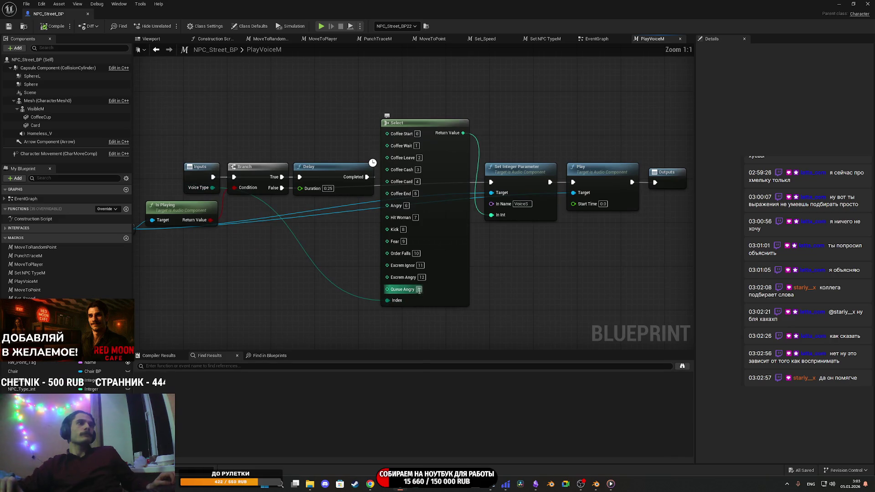
{"action": "type", "text": "13"}
{"action": "key", "text": "Return"}
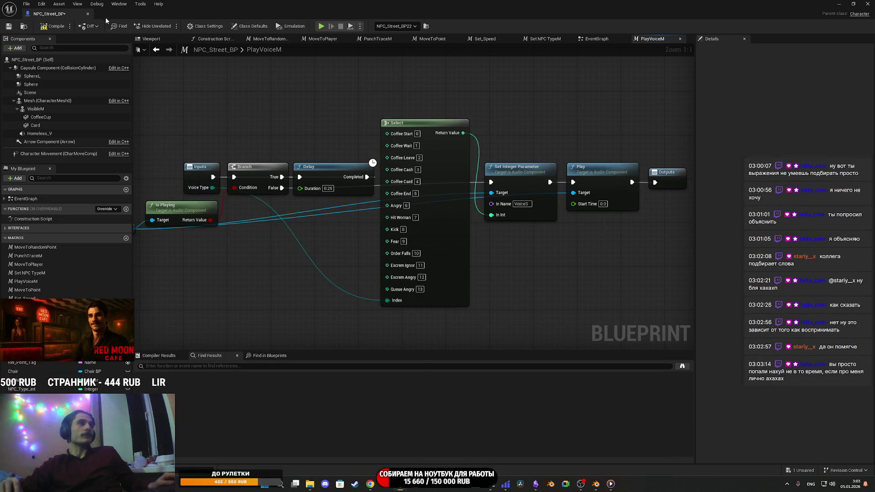
{"action": "left_click", "coordinate": [9, 26]}
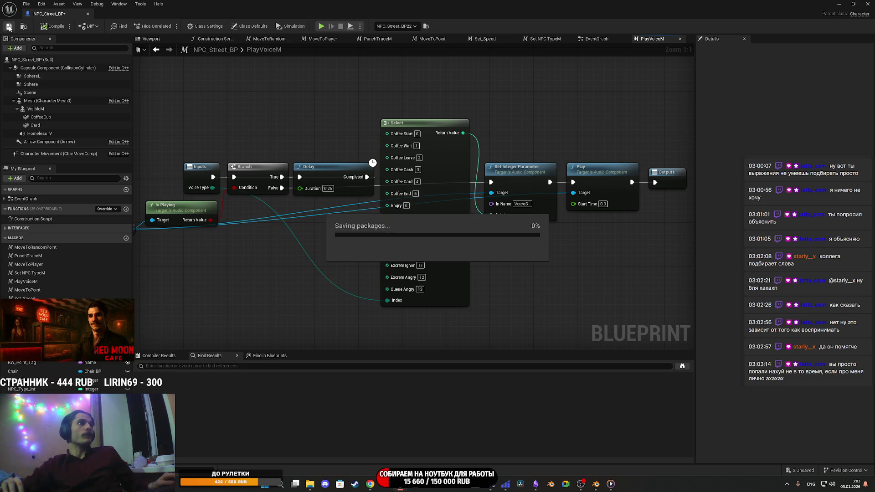
Close the NPC blueprint and save the ThirdPersonExampleMap level.
{"action": "left_click", "coordinate": [867, 4]}
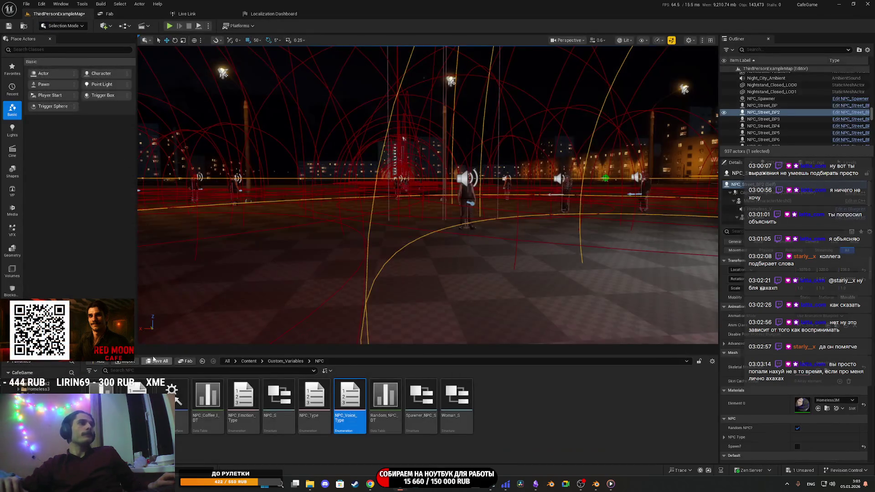
{"action": "left_click", "coordinate": [167, 362]}
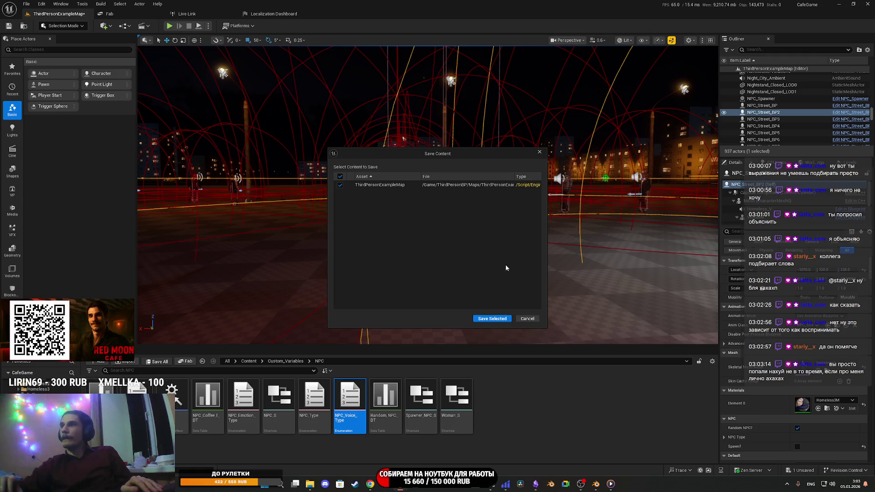
{"action": "left_click", "coordinate": [492, 319]}
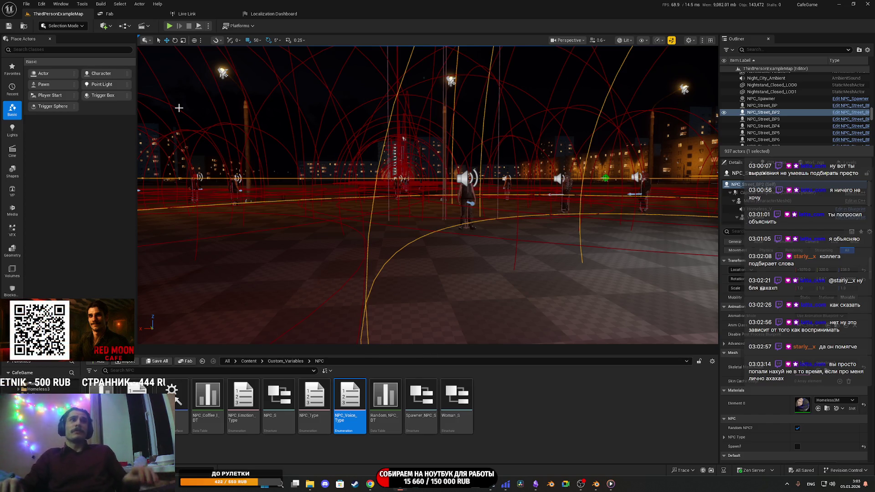
{"action": "left_click", "coordinate": [169, 25]}
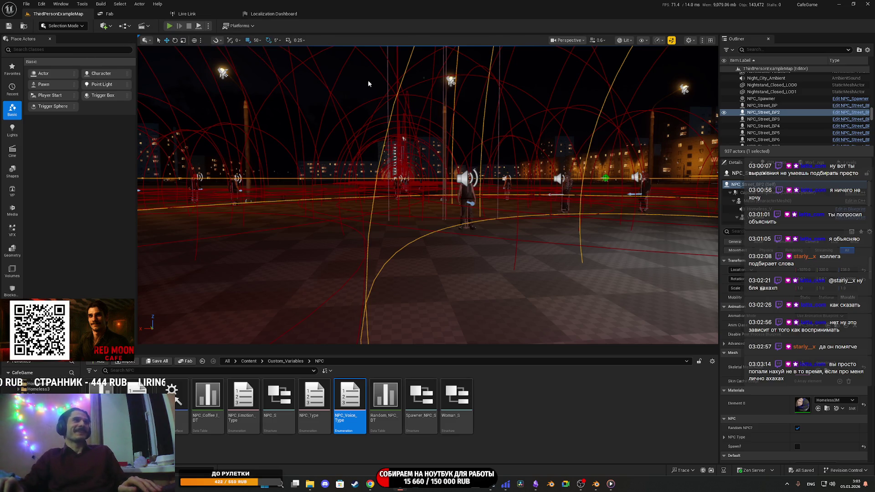
Go fullscreen, walk past the bar to the red table, and interact there.
{"action": "key", "text": "F11"}
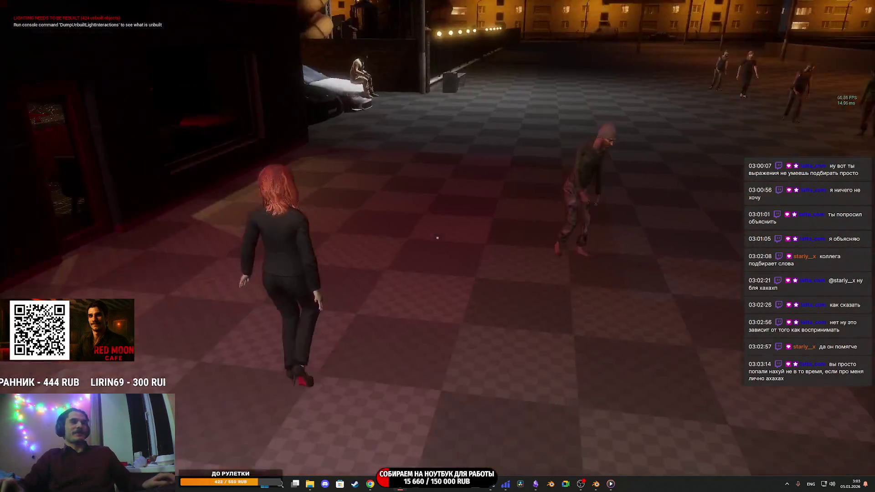
{"action": "key", "text": "w"}
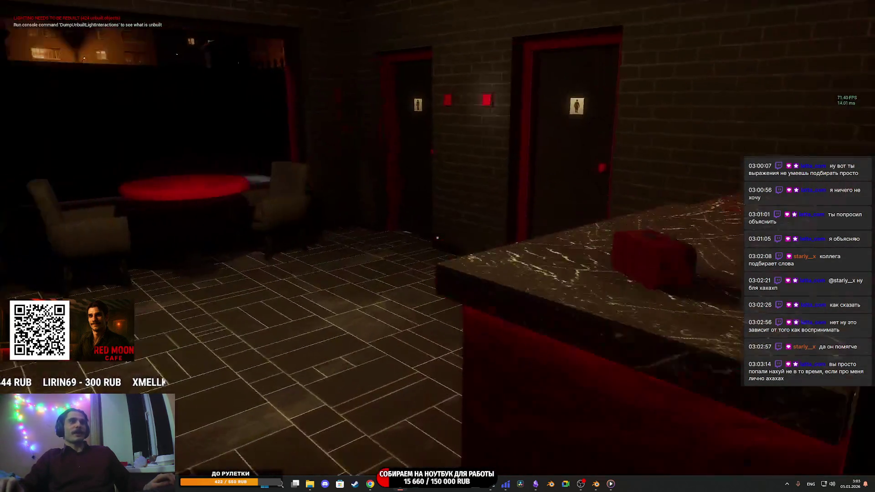
{"action": "key", "text": "e"}
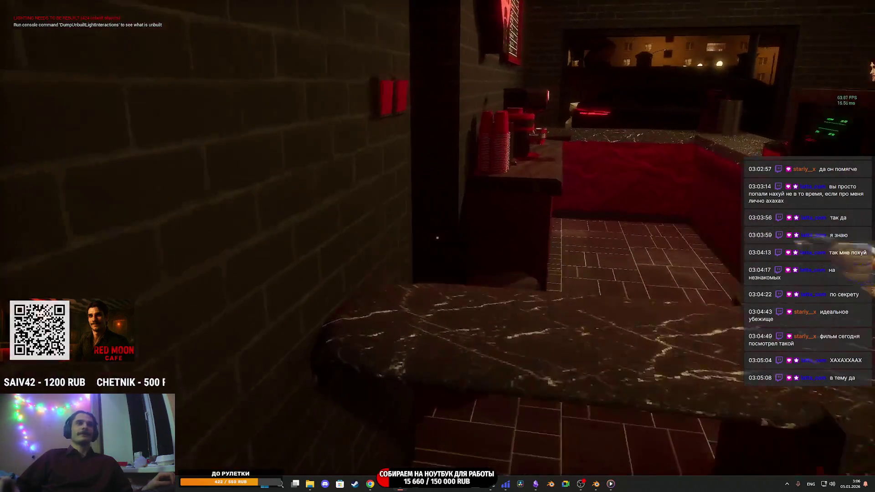
Walk out of the cafe through the gate to the courtyard bench, then eject with F8.
{"action": "key", "text": "e"}
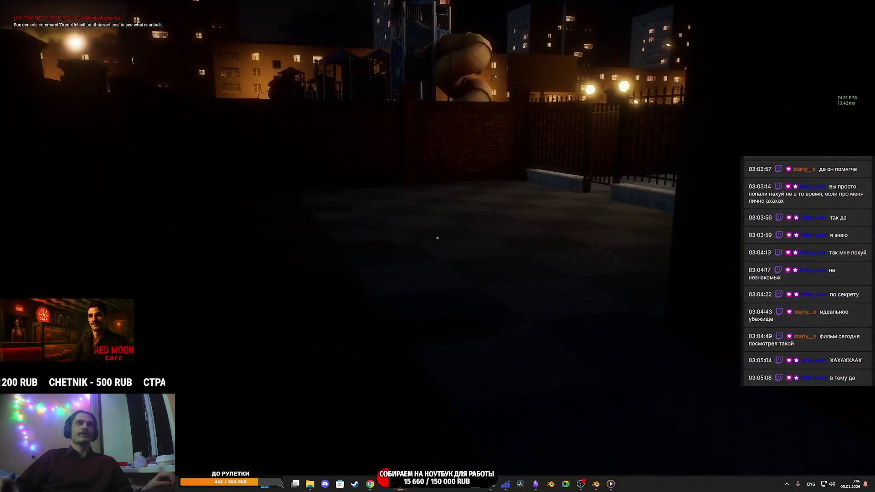
{"action": "key", "text": "w"}
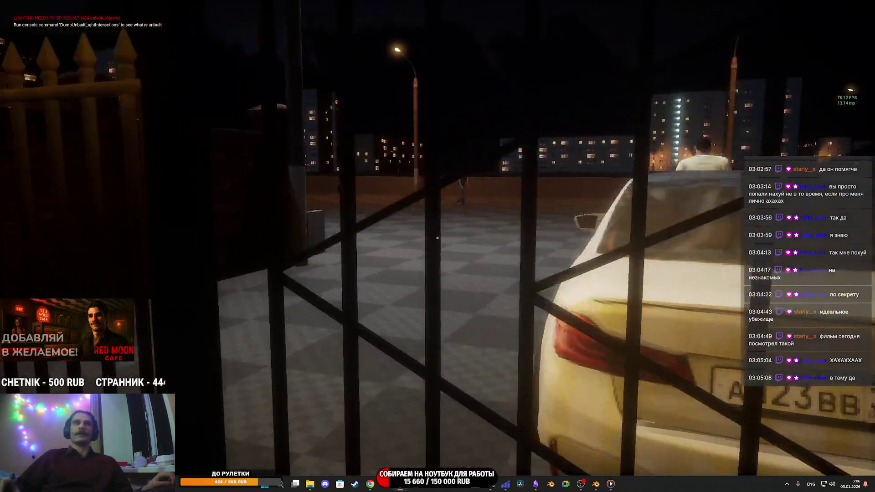
{"action": "key", "text": "w"}
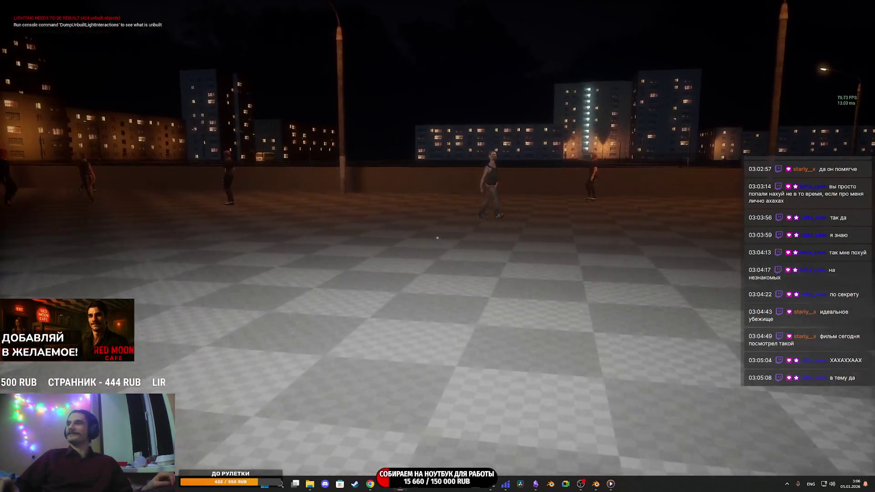
{"action": "key", "text": "w"}
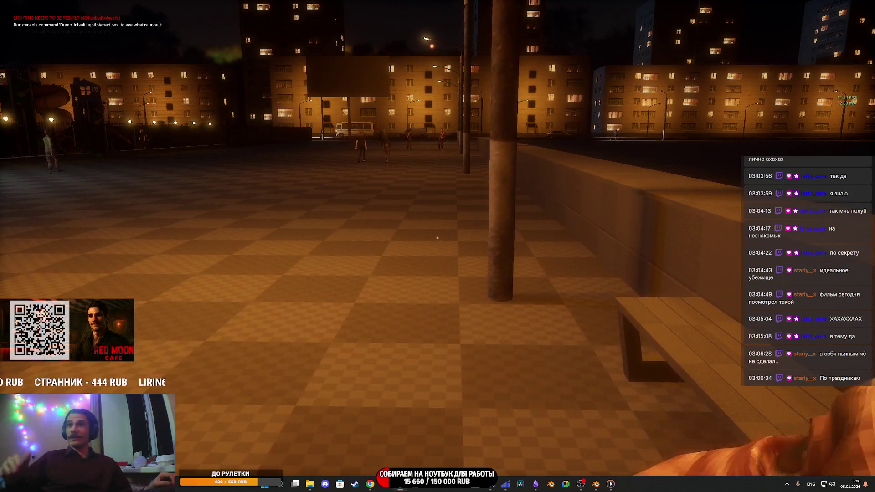
{"action": "key", "text": "w"}
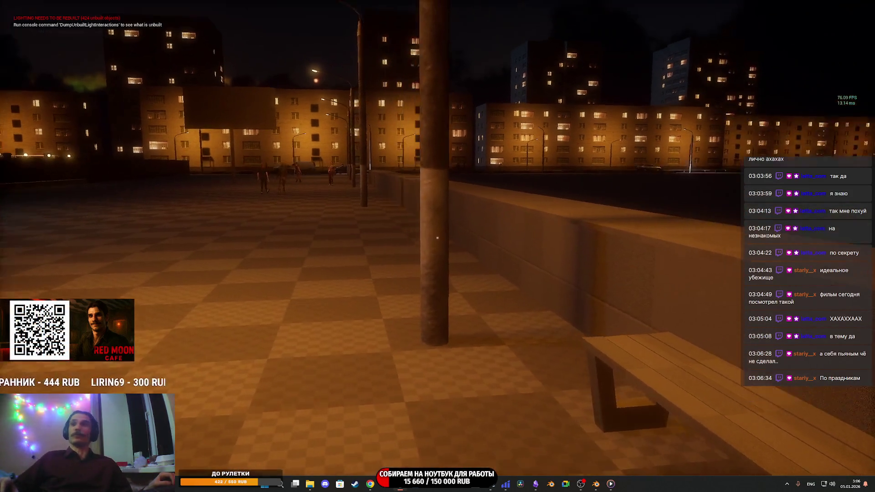
{"action": "key", "text": "w"}
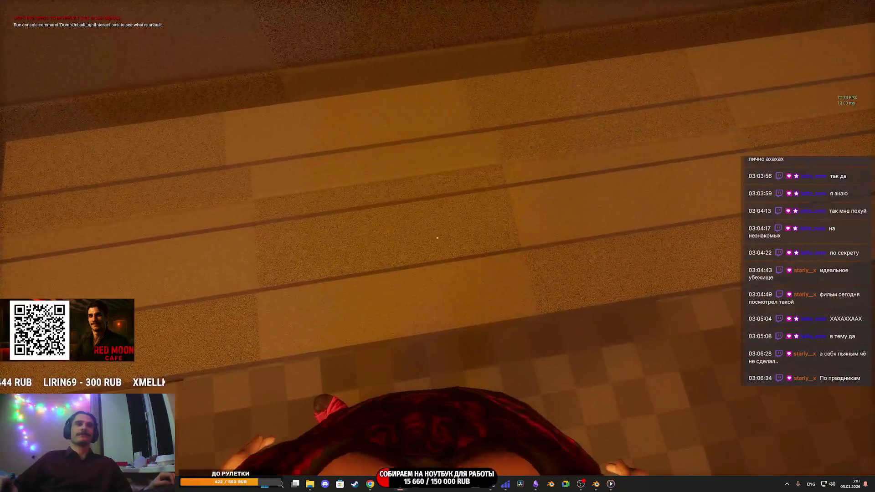
{"action": "key", "text": "w"}
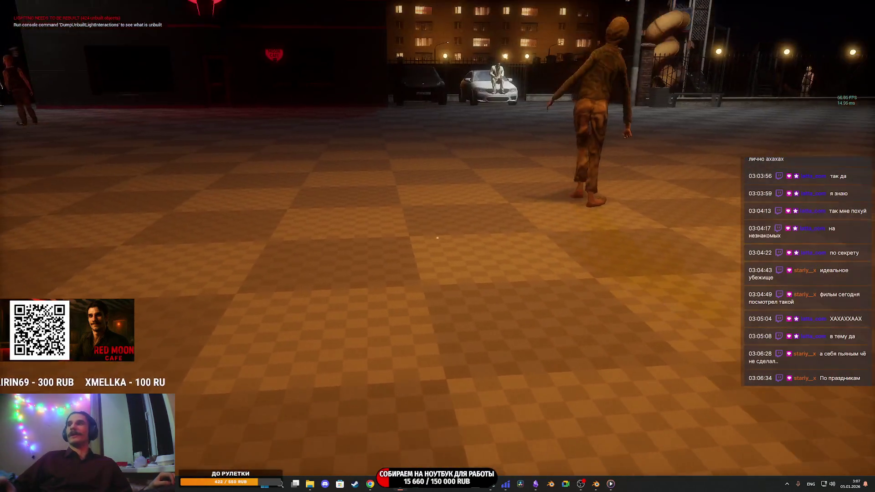
{"action": "key", "text": "F8"}
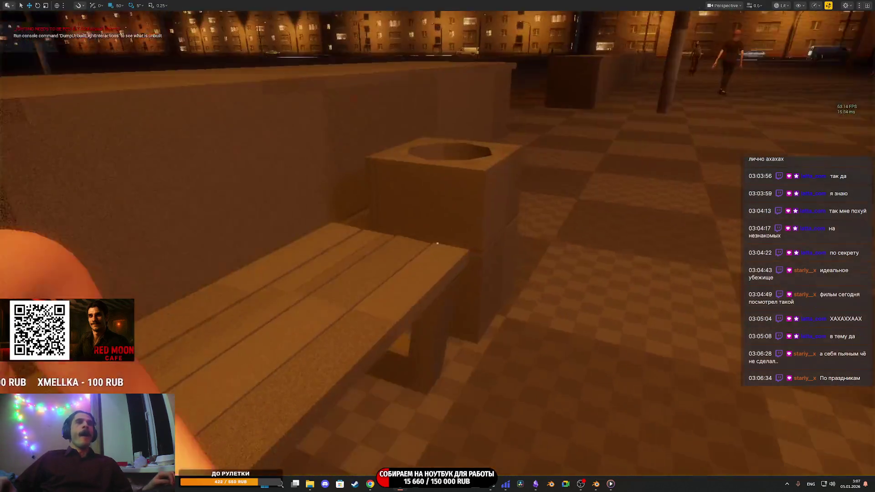
Orbit the detached camera around the seated woman, then return to first-person play with F8.
{"action": "key", "text": "s"}
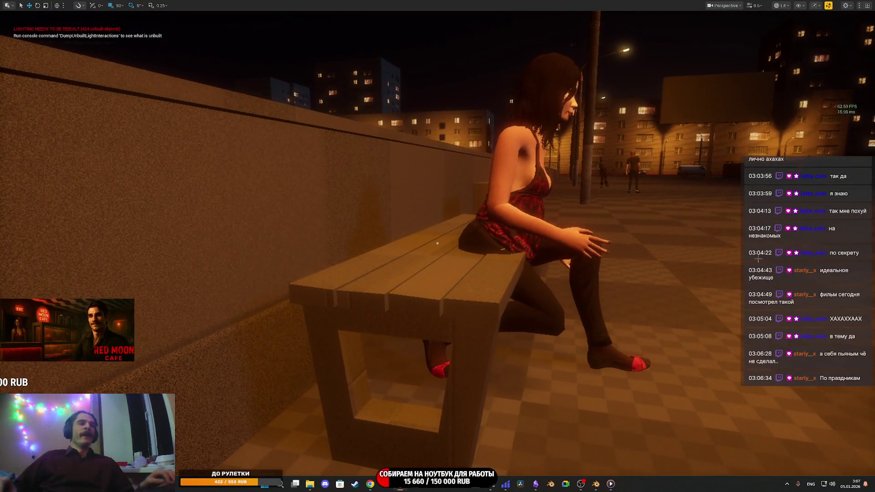
{"action": "key", "text": "F8"}
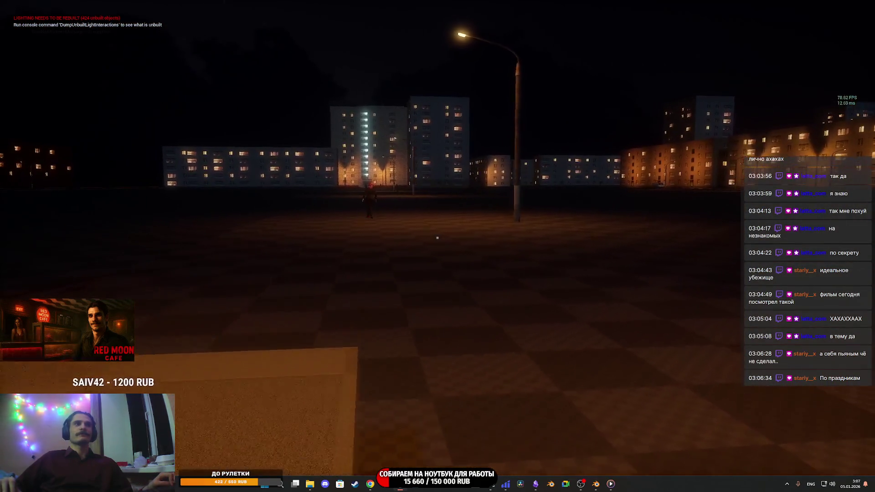
Walk forward past the red-haired figure and the two women to the apartment block's metal door.
{"action": "key", "text": "w"}
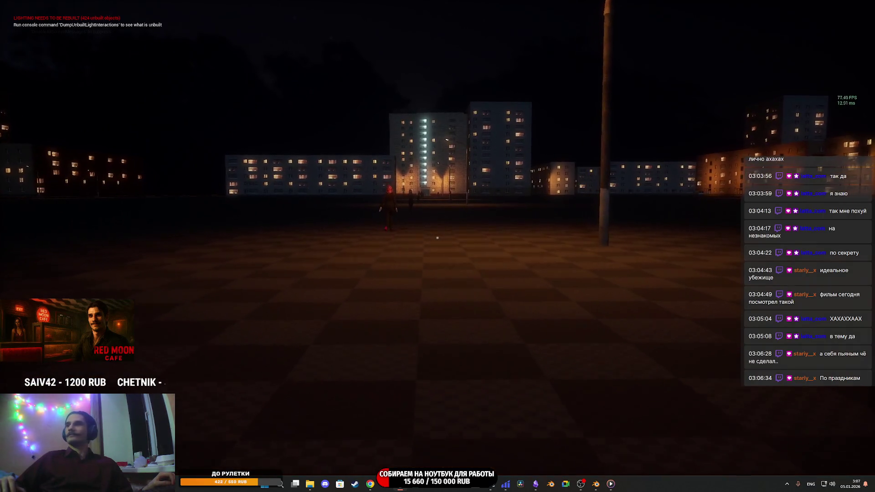
{"action": "key", "text": "w"}
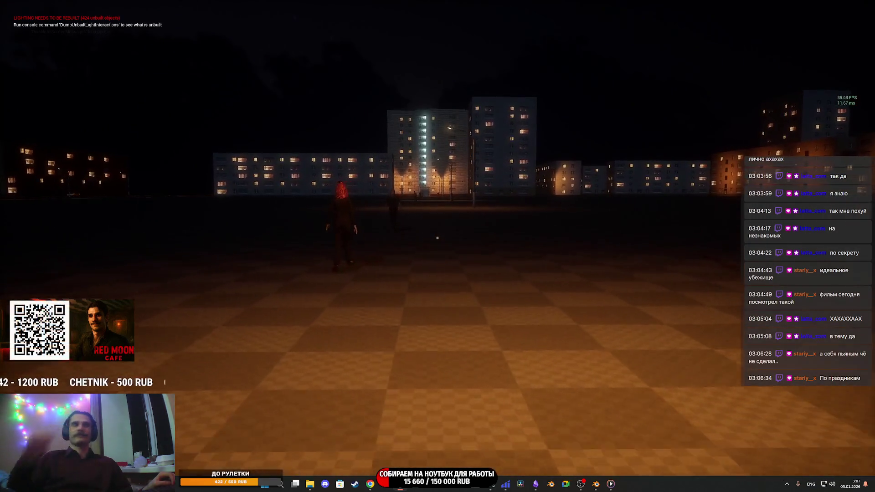
{"action": "key", "text": "w"}
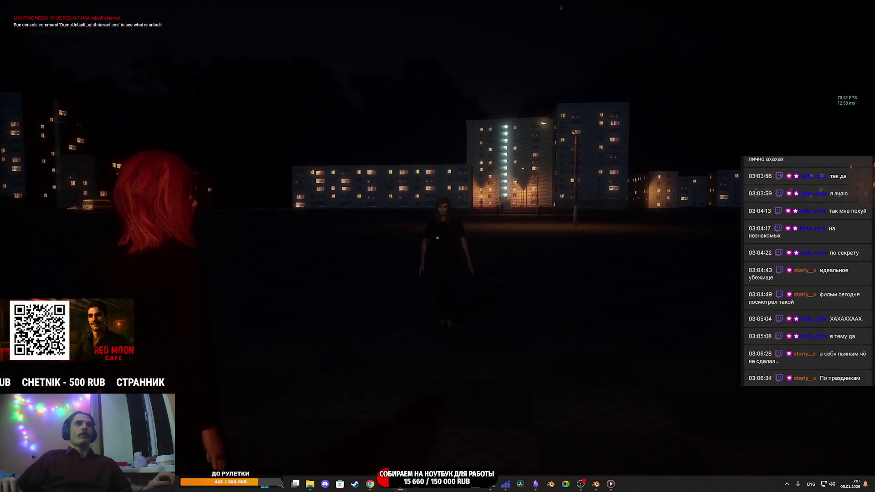
{"action": "key", "text": "w"}
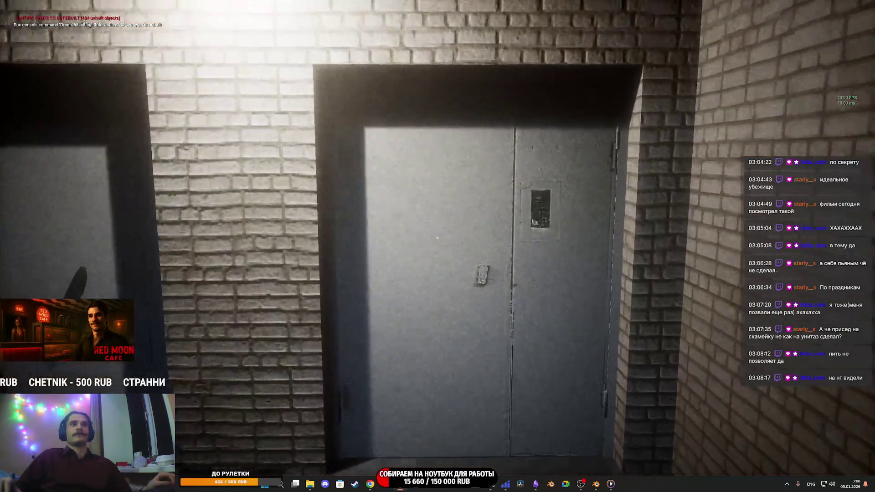
Open the entrance door, climb the stairs and walk past the mailboxes to the elevator call panel.
{"action": "key", "text": "e"}
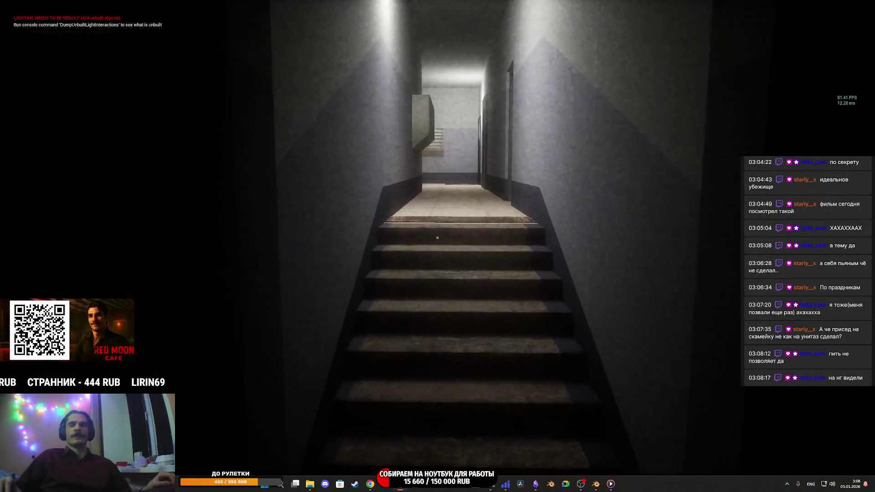
{"action": "key", "text": "w"}
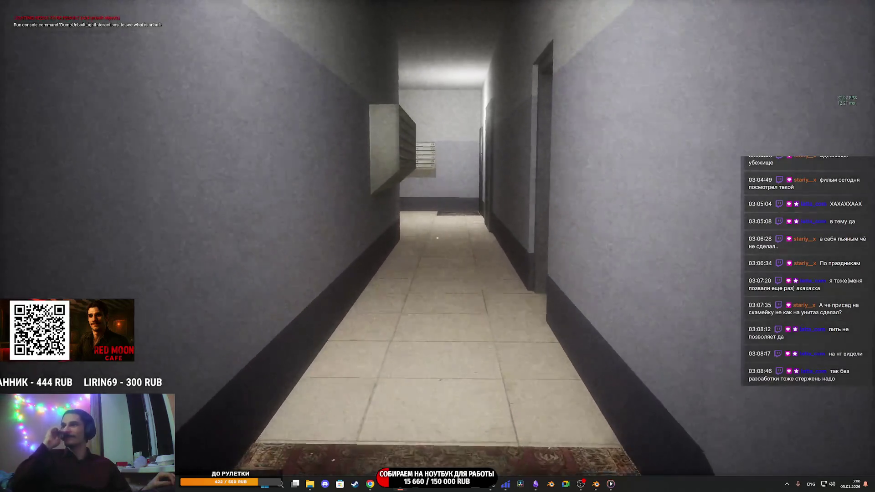
{"action": "key", "text": "w"}
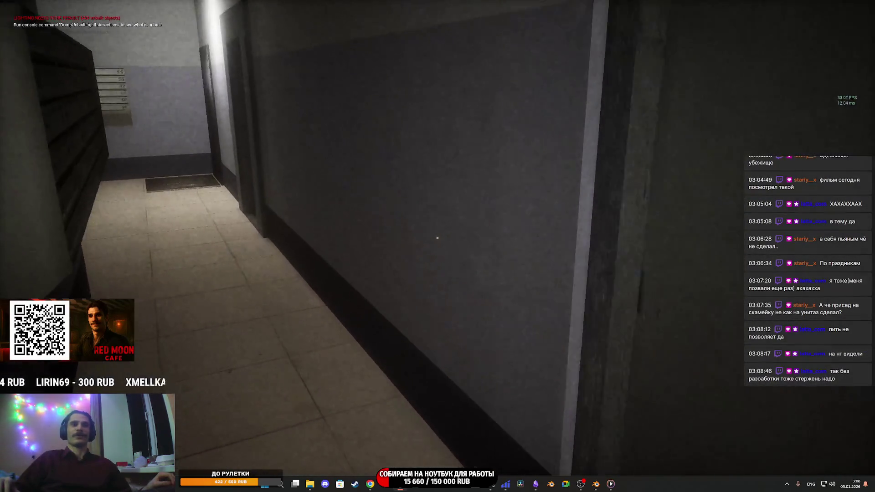
{"action": "key", "text": "w"}
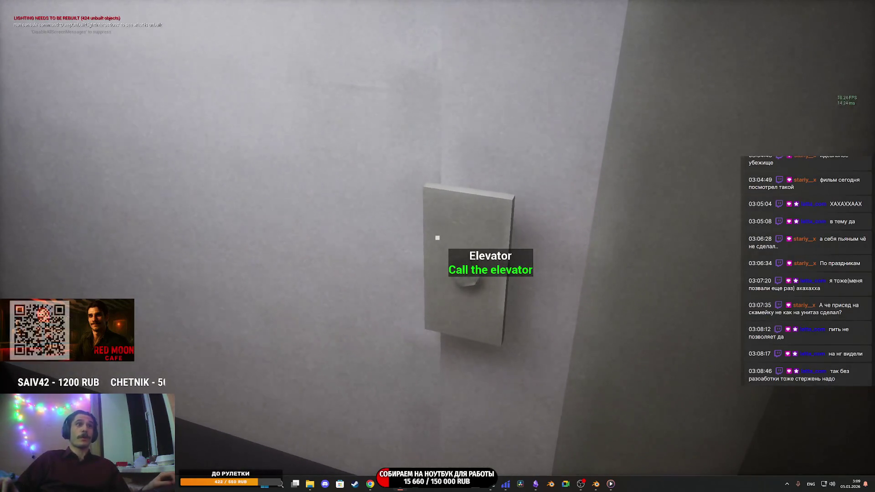
Call the elevator, ride it to the 5th floor, step into the corridor and stop play with Esc.
{"action": "key", "text": "e"}
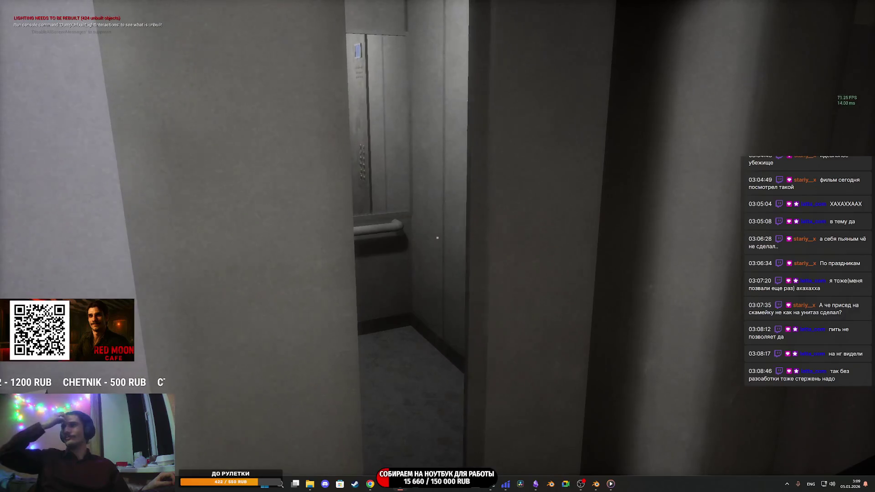
{"action": "key", "text": "w"}
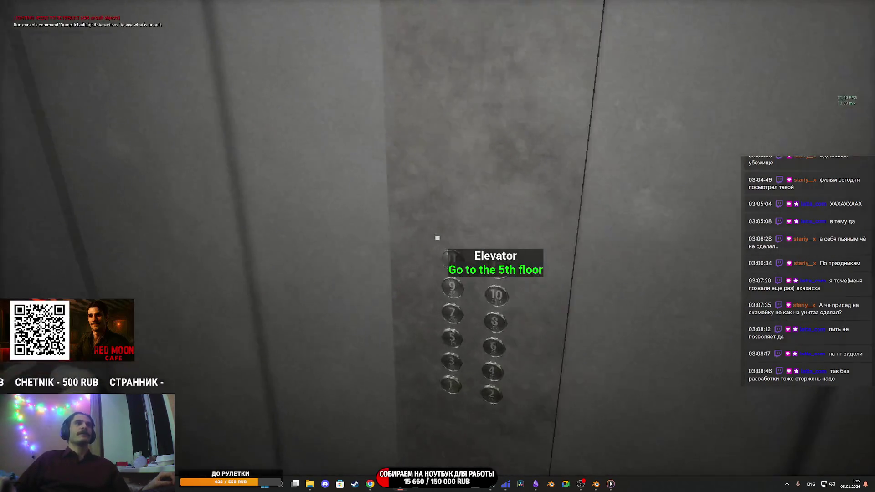
{"action": "key", "text": "e"}
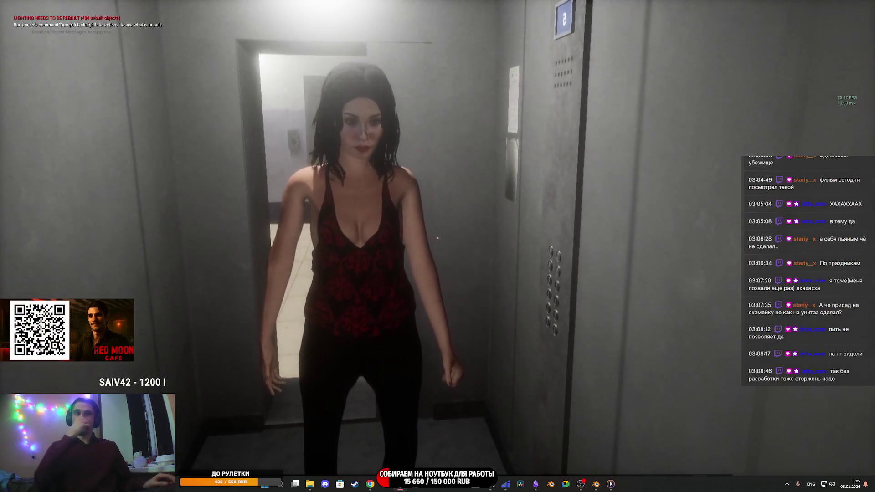
{"action": "key", "text": "w"}
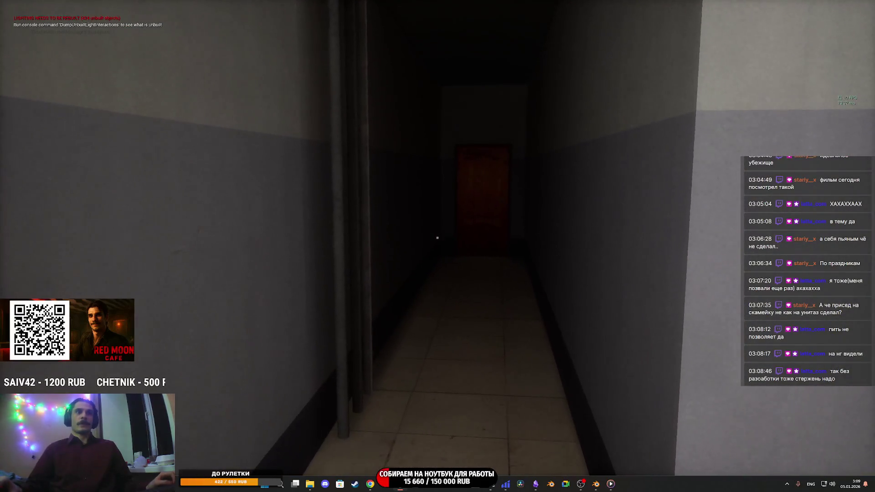
{"action": "key", "text": "Escape"}
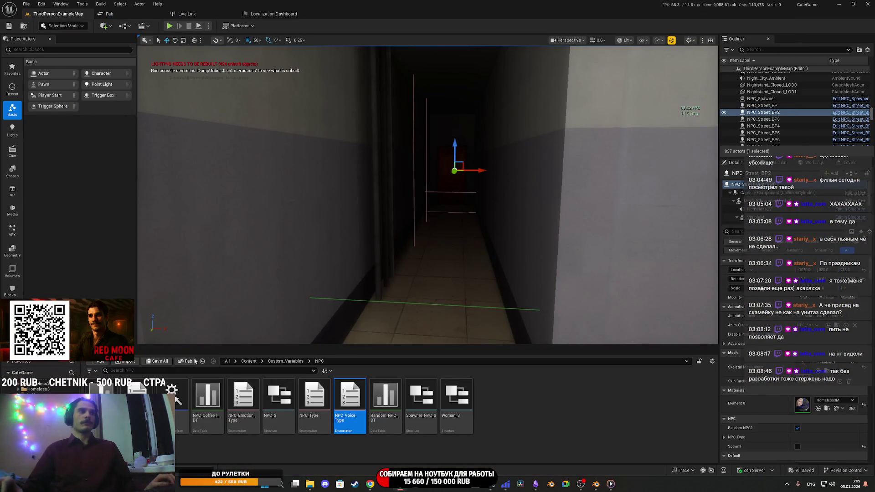
Bring the Obsidian weekly plan note forward from the Windows taskbar.
{"action": "left_click", "coordinate": [536, 484]}
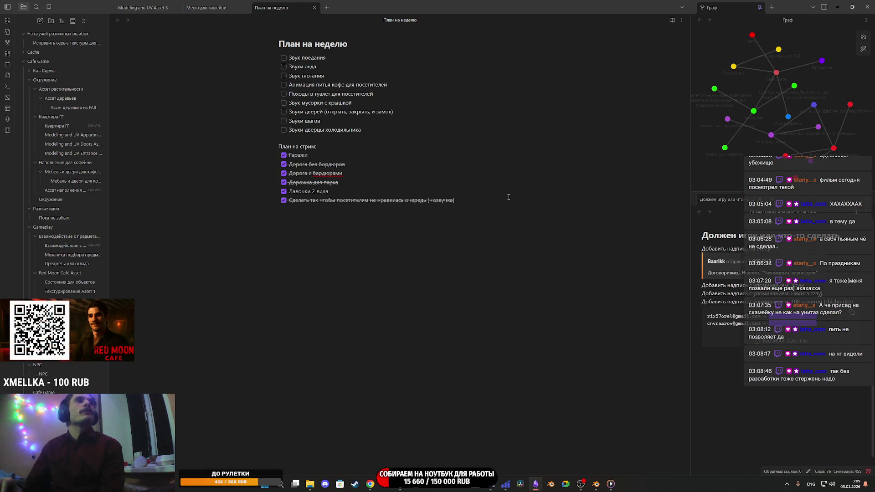
Highlight the 'План на стрим' checklist, deselect it, then switch back to Unreal Editor.
{"action": "left_click_drag", "start_coordinate": [484, 198], "coordinate": [301, 149]}
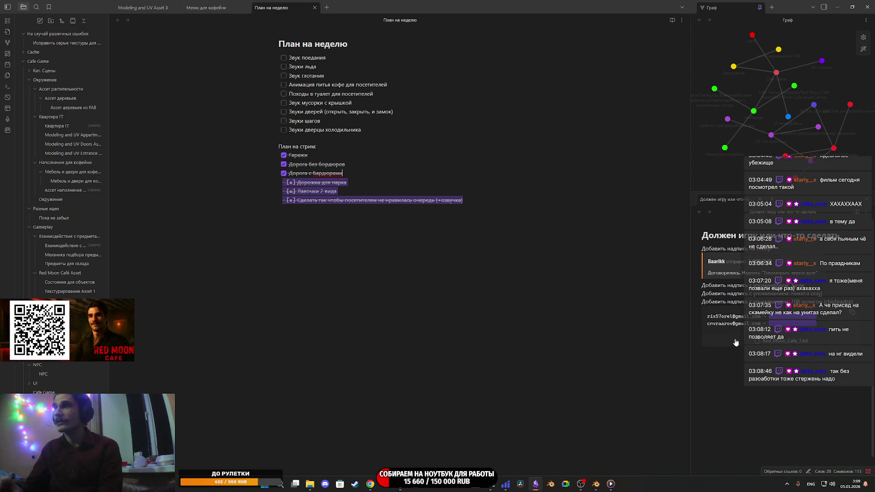
{"action": "left_click", "coordinate": [514, 279]}
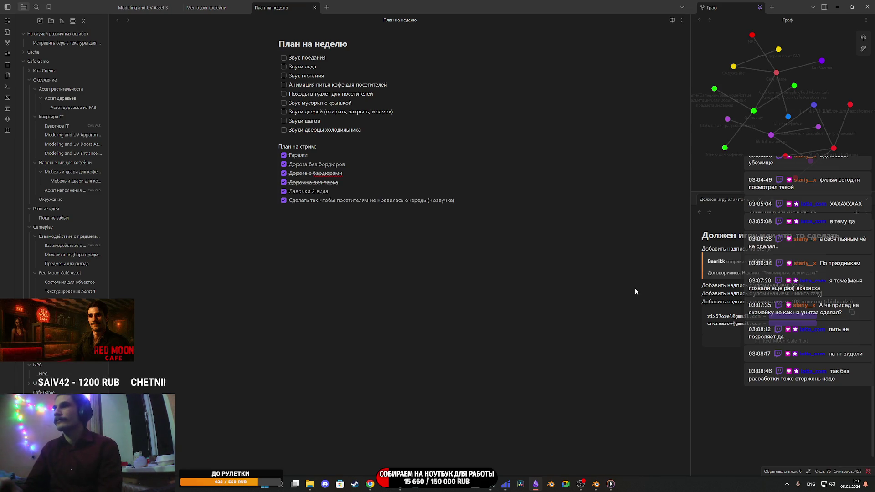
{"action": "key", "text": "alt+Tab"}
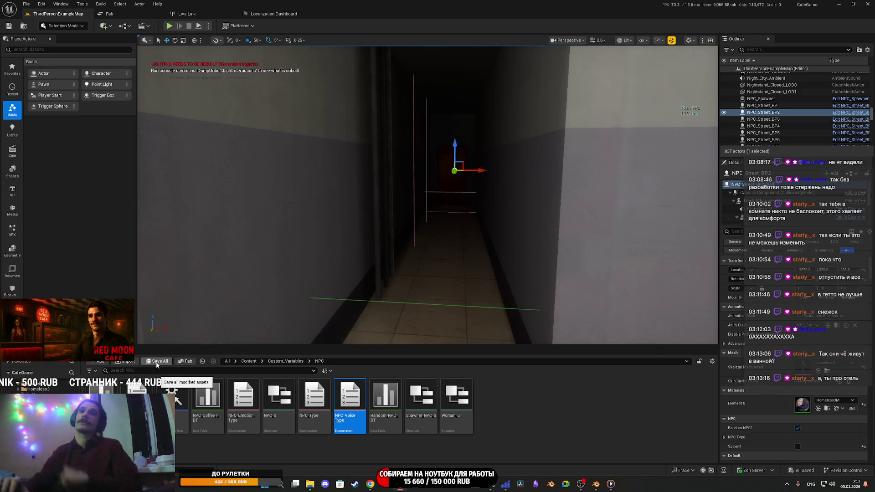
Save all modified CafeGame assets with Save All, then switch over to the web browser.
{"action": "left_click", "coordinate": [155, 363]}
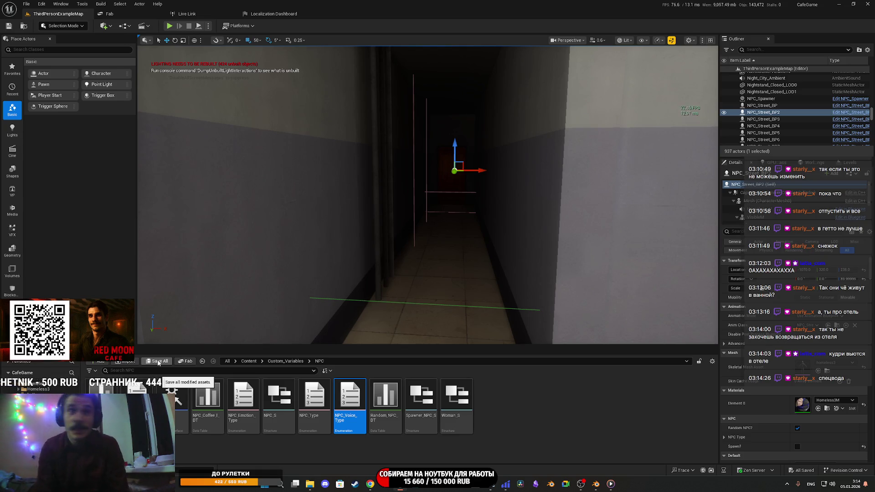
{"action": "mouse_move", "coordinate": [370, 484]}
{"action": "left_click", "coordinate": [353, 405]}
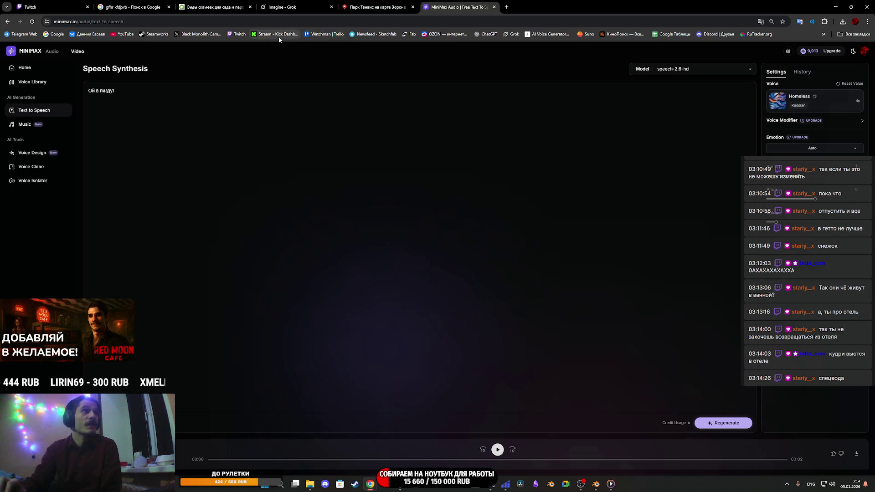
Search Ozon for 'полотенце отель' and open the white towel set in a background tab.
{"action": "left_click", "coordinate": [444, 35]}
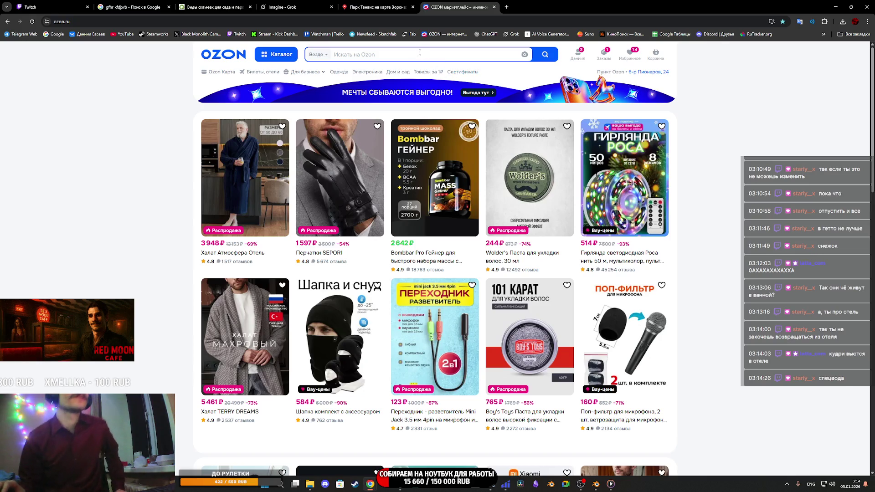
{"action": "left_click", "coordinate": [390, 55]}
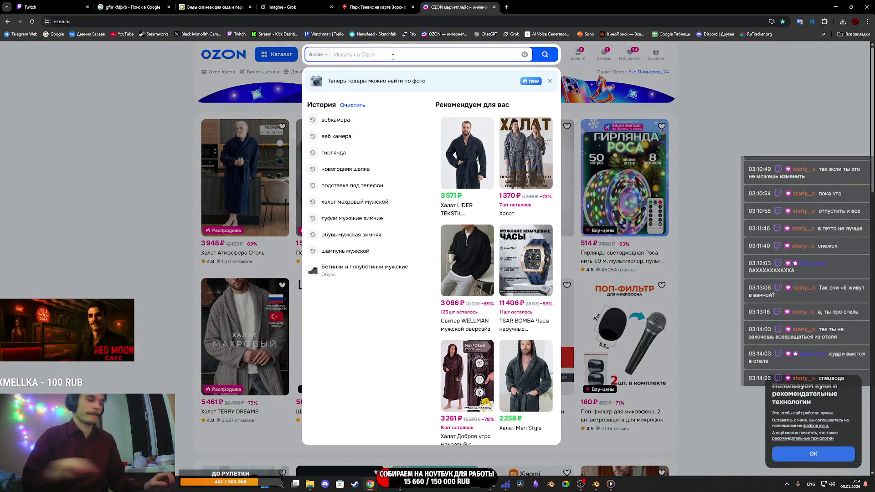
{"action": "key", "text": "alt+shift"}
{"action": "type", "text": "полотенц"}
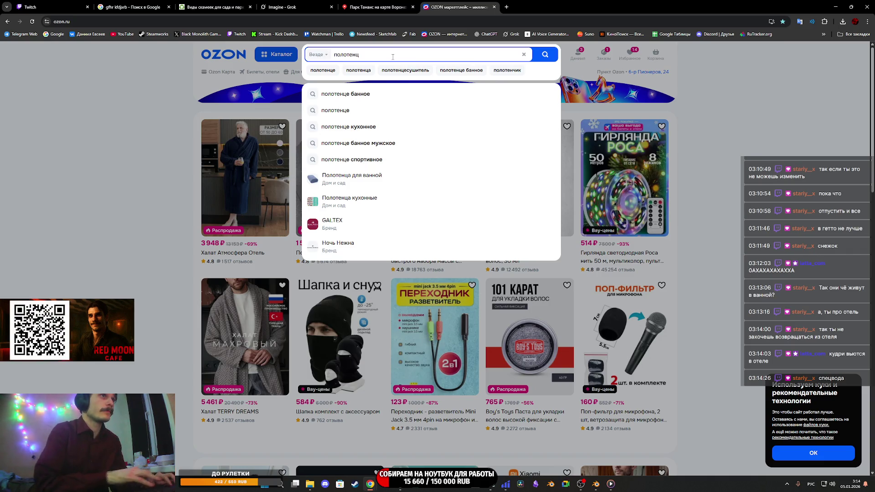
{"action": "type", "text": "е отель"}
{"action": "key", "text": "Return"}
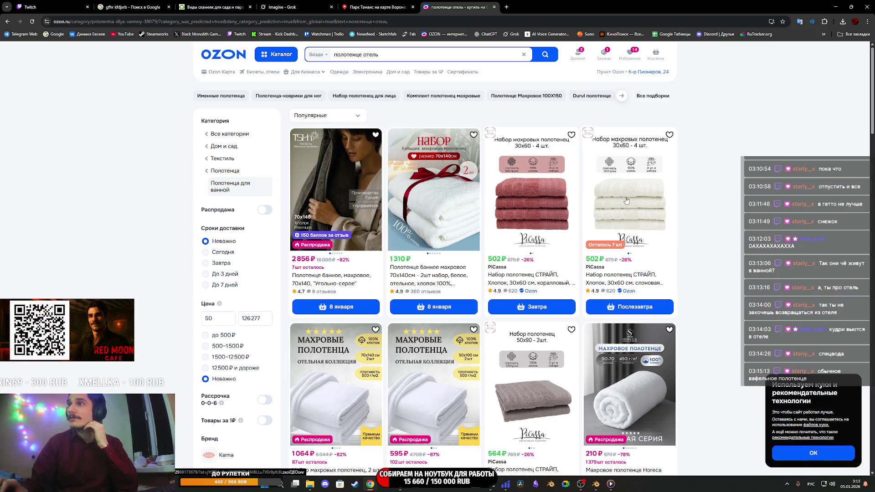
{"action": "middle_click", "coordinate": [629, 199]}
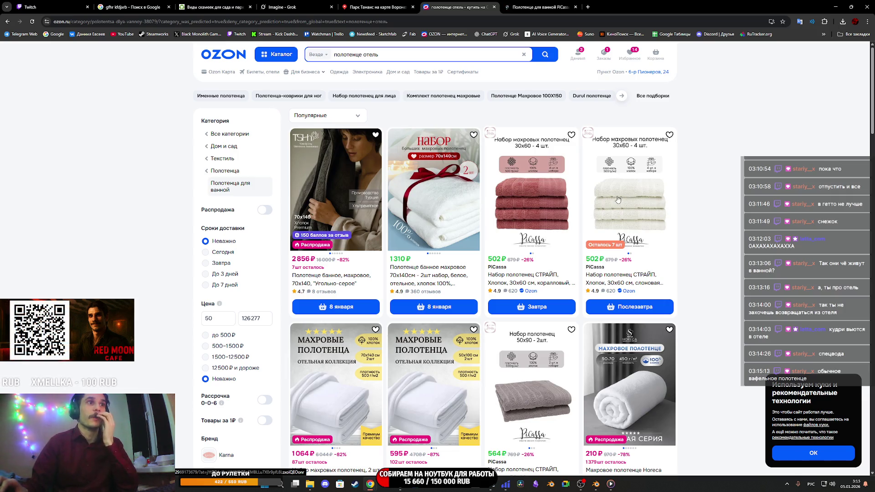
View the photos of the PiCassa STRIPE 30x60 four-towel set (502 ₽), then return to the results tab.
{"action": "key", "text": "ctrl+Tab"}
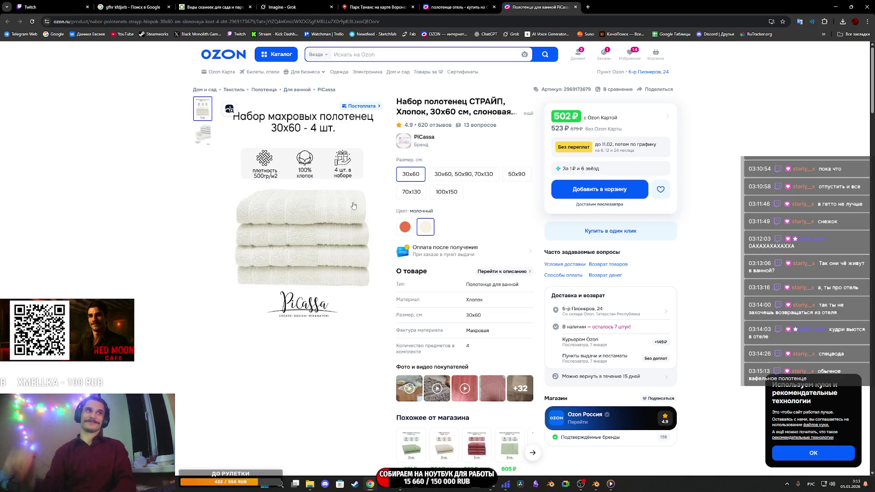
{"action": "left_click", "coordinate": [321, 167]}
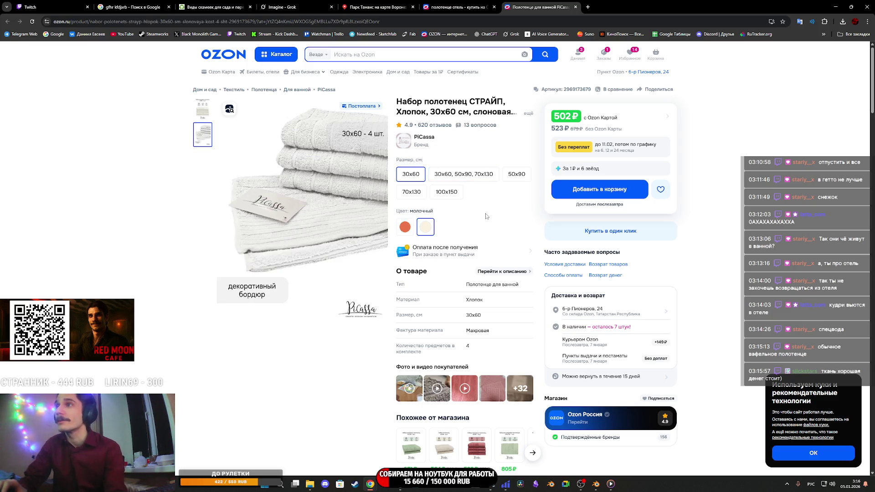
{"action": "left_click", "coordinate": [483, 7]}
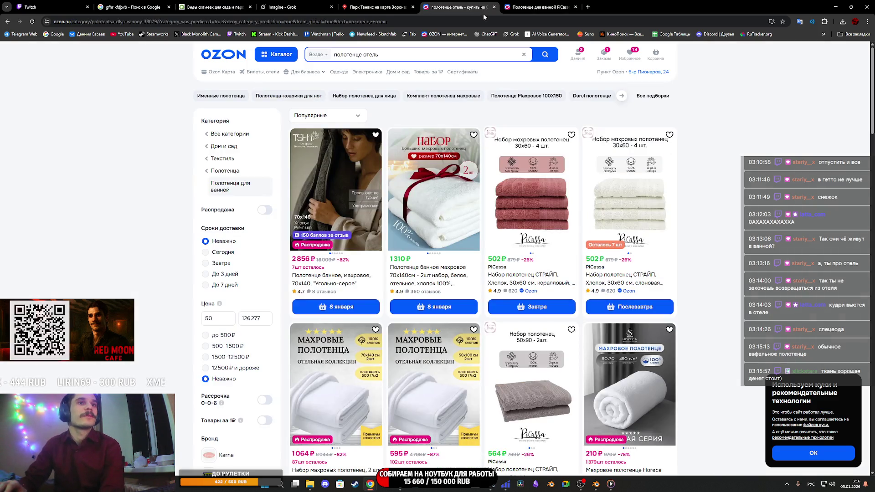
Scroll the hotel towel results and open the ivory 70x140 towel card (2846 ₽) in a new tab.
{"action": "scroll", "coordinate": [457, 310], "scroll_direction": "down", "scroll_amount": 2}
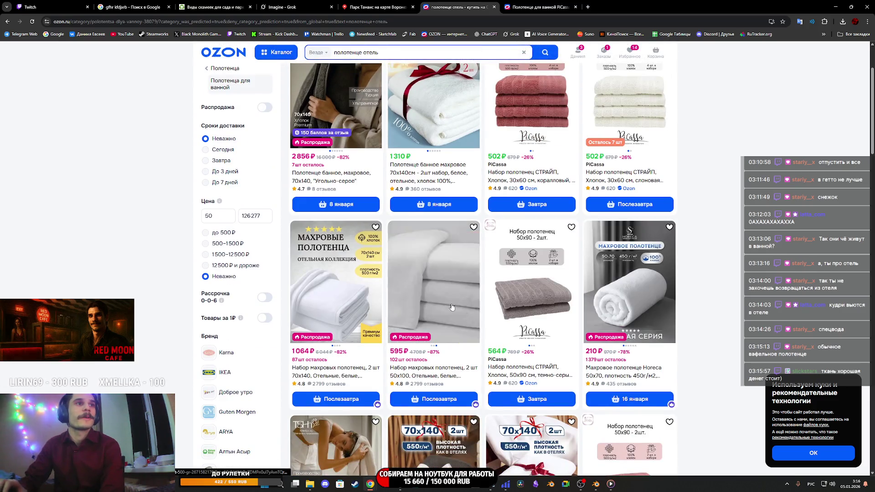
{"action": "scroll", "coordinate": [456, 311], "scroll_direction": "down", "scroll_amount": 3}
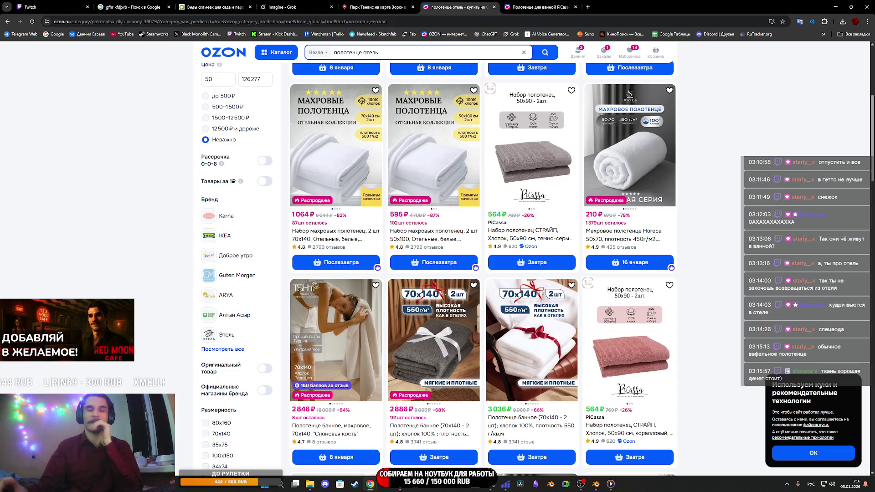
{"action": "middle_click", "coordinate": [344, 337]}
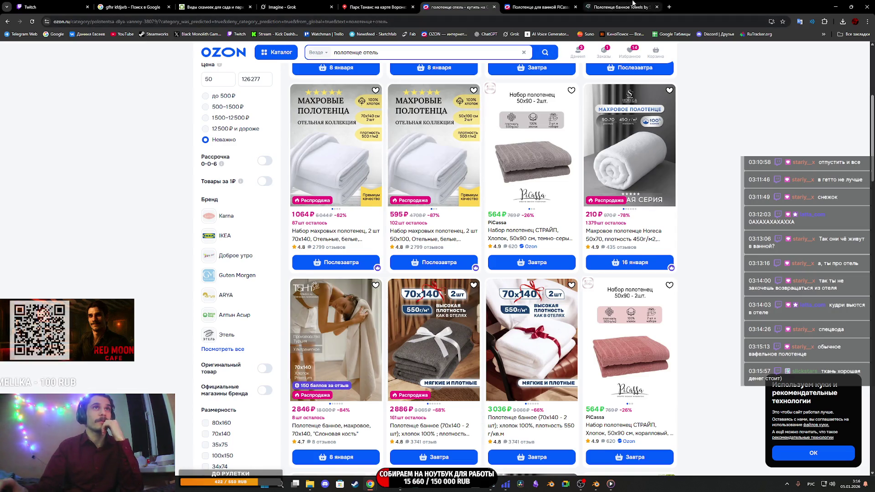
Browse every gallery photo of the 'Слоновая кость' 70x140 bath towel (2846 ₽, cotton, 700 g/m²).
{"action": "left_click", "coordinate": [637, 3]}
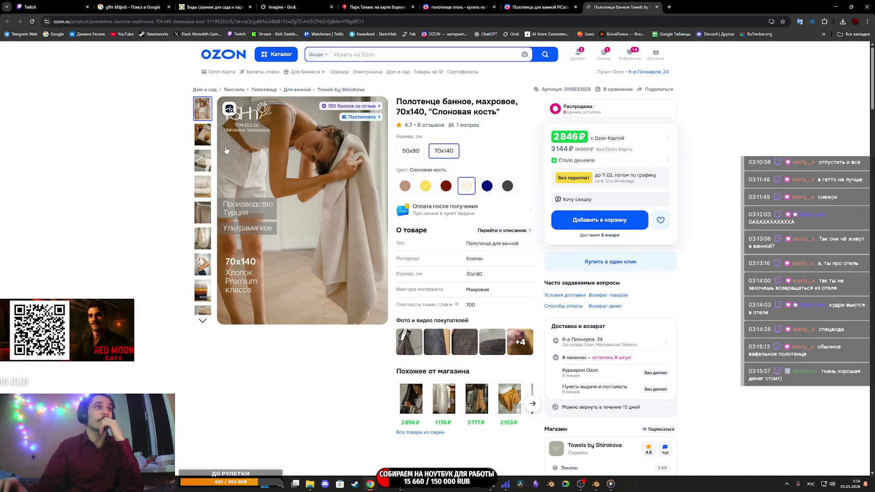
{"action": "left_click", "coordinate": [311, 215]}
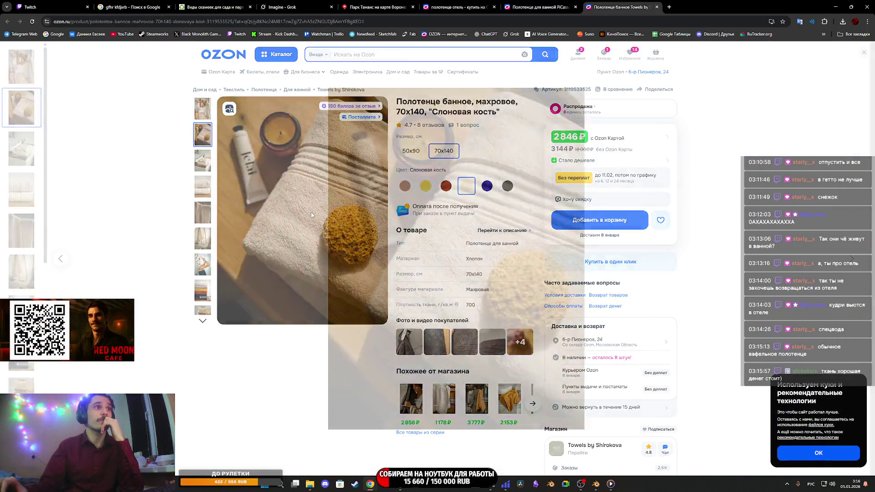
{"action": "scroll", "coordinate": [423, 217], "scroll_direction": "down", "scroll_amount": 1}
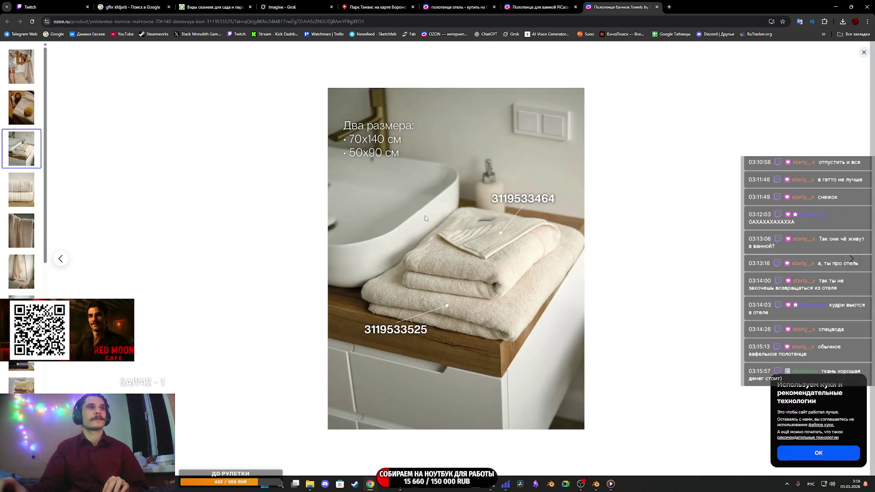
{"action": "scroll", "coordinate": [425, 216], "scroll_direction": "down", "scroll_amount": 1}
{"action": "scroll", "coordinate": [424, 216], "scroll_direction": "down", "scroll_amount": 1}
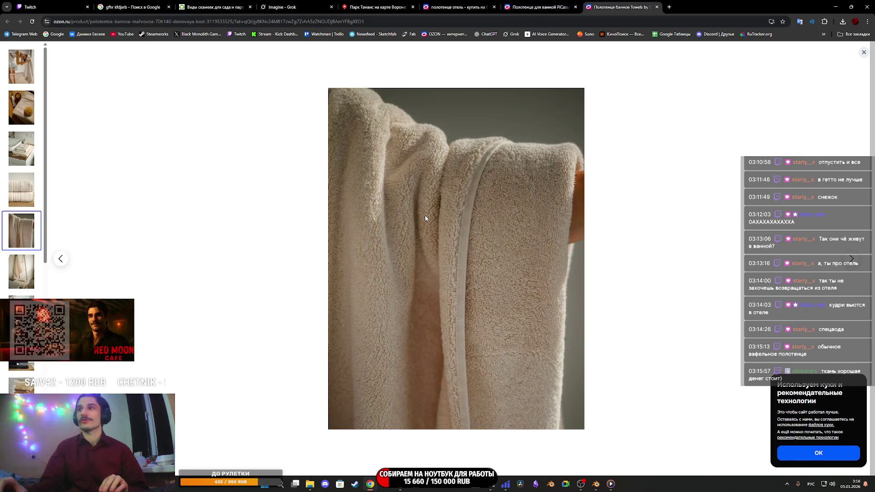
{"action": "scroll", "coordinate": [425, 218], "scroll_direction": "down", "scroll_amount": 1}
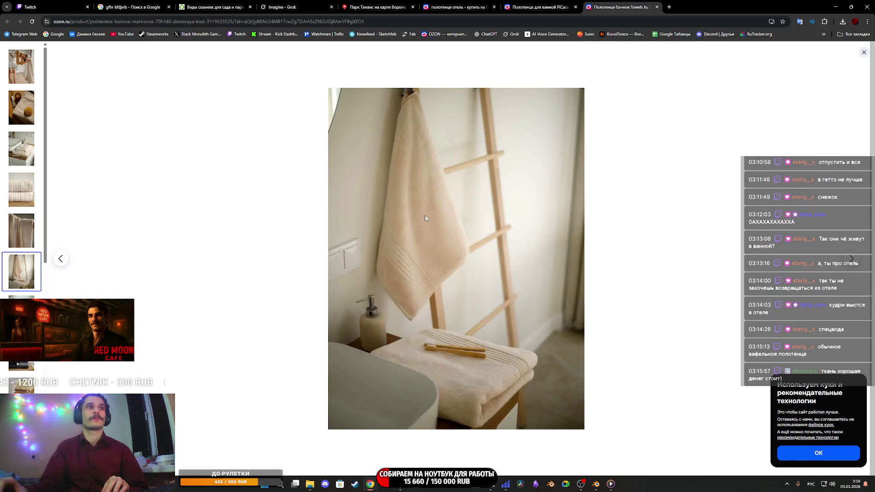
{"action": "scroll", "coordinate": [425, 218], "scroll_direction": "down", "scroll_amount": 1}
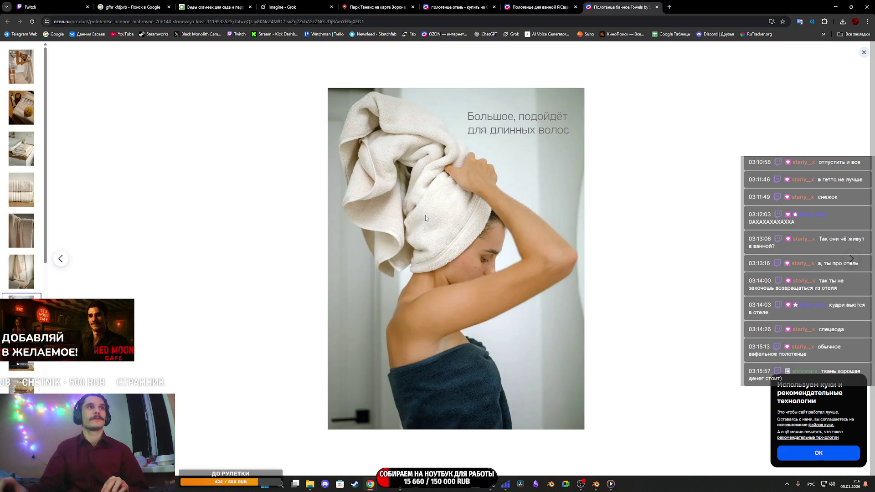
{"action": "scroll", "coordinate": [427, 217], "scroll_direction": "down", "scroll_amount": 1}
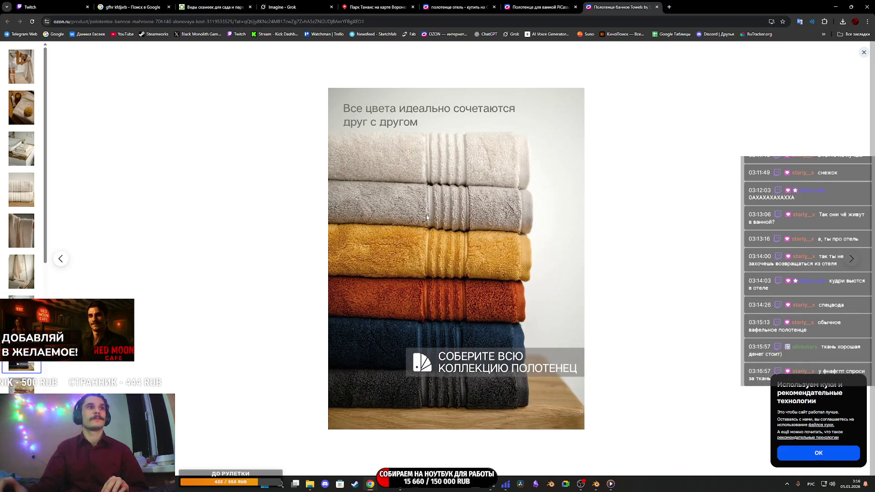
{"action": "scroll", "coordinate": [427, 218], "scroll_direction": "down", "scroll_amount": 1}
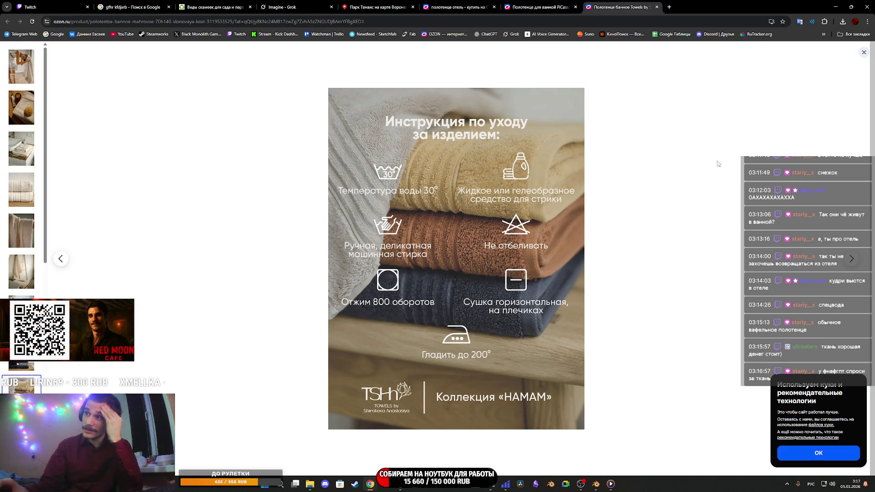
{"action": "left_click", "coordinate": [863, 53]}
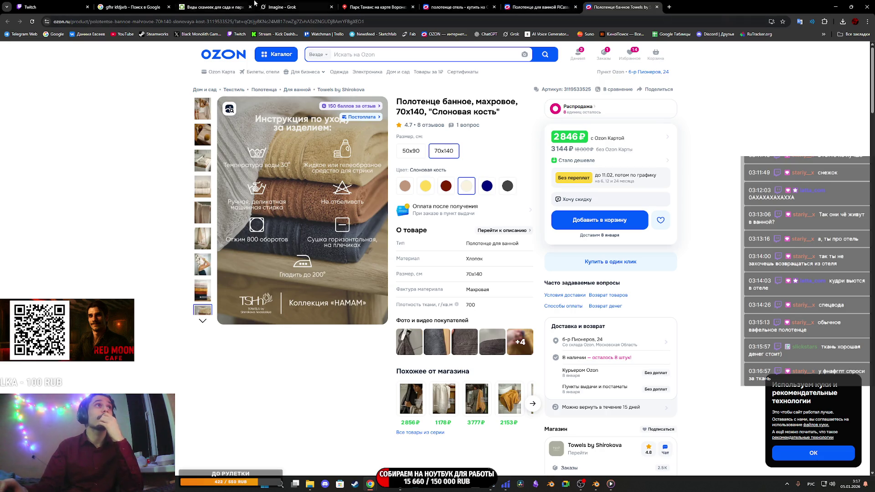
{"action": "left_click", "coordinate": [292, 7]}
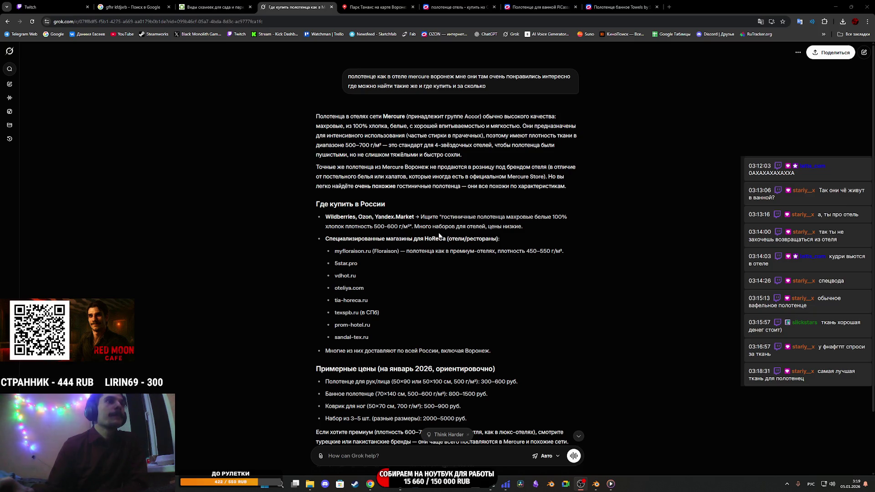
Scroll through Grok's reply on HoReCa shops and prices, e.g. 70x140 towels at 800–1500 руб.
{"action": "scroll", "coordinate": [439, 235], "scroll_direction": "down", "scroll_amount": 2}
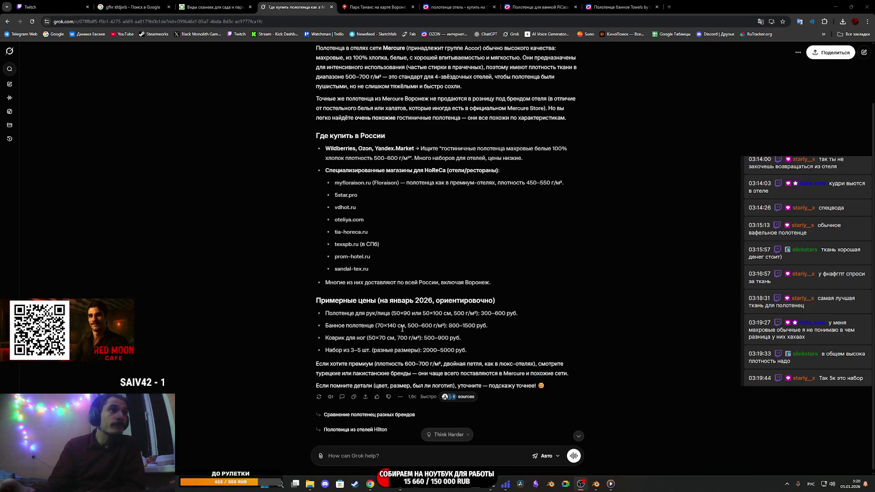
{"action": "scroll", "coordinate": [411, 335], "scroll_direction": "down", "scroll_amount": 1}
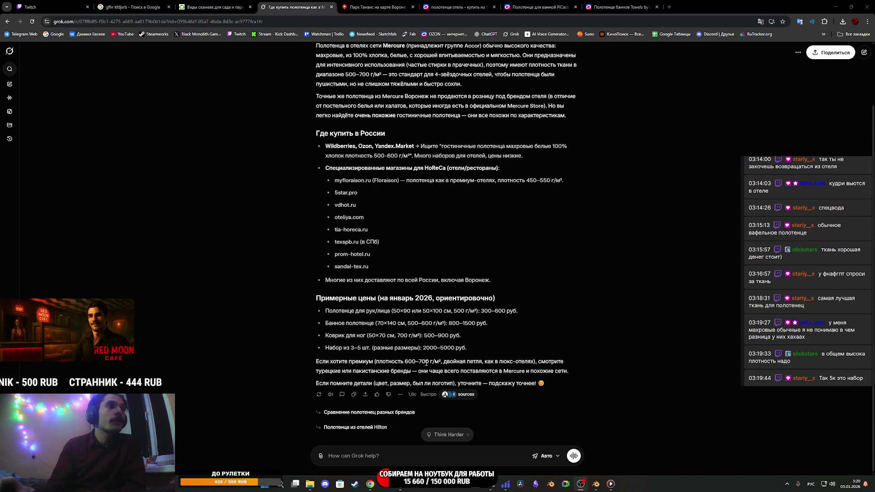
Set the Плотность filter minimum to 500 so 'полотенце отель' results show 500–2000 g/m².
{"action": "left_click", "coordinate": [458, 7]}
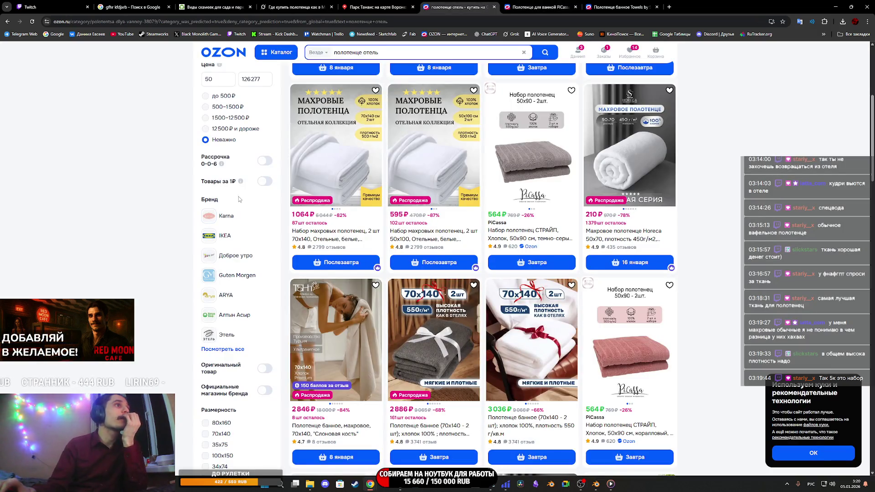
{"action": "scroll", "coordinate": [239, 200], "scroll_direction": "up", "scroll_amount": 5}
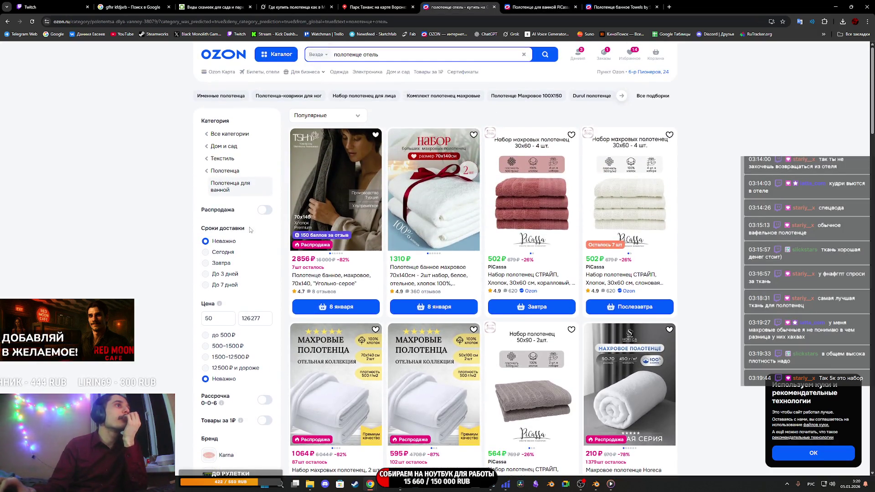
{"action": "scroll", "coordinate": [242, 233], "scroll_direction": "down", "scroll_amount": 6}
{"action": "scroll", "coordinate": [236, 235], "scroll_direction": "down", "scroll_amount": 3}
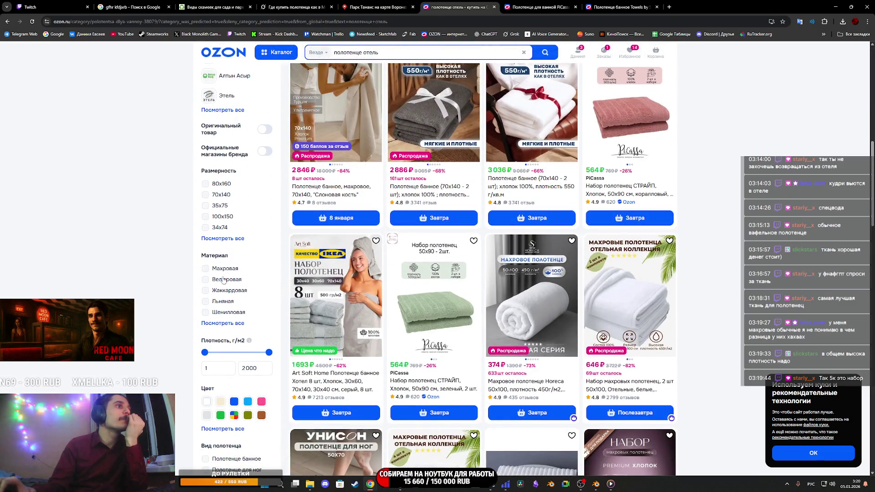
{"action": "scroll", "coordinate": [492, 154], "scroll_direction": "down", "scroll_amount": 2}
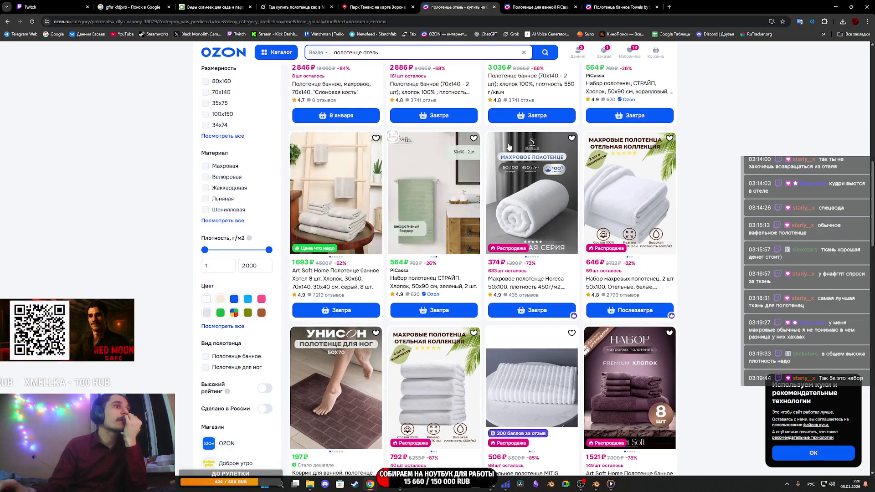
{"action": "left_click_drag", "start_coordinate": [283, 6], "coordinate": [369, 3]}
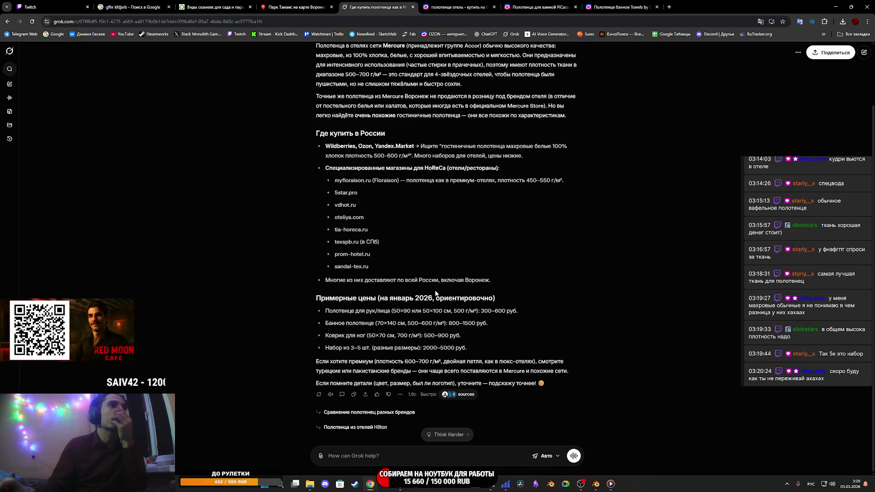
{"action": "key", "text": "ctrl+Tab"}
{"action": "left_click", "coordinate": [210, 267]}
{"action": "type", "text": "500"}
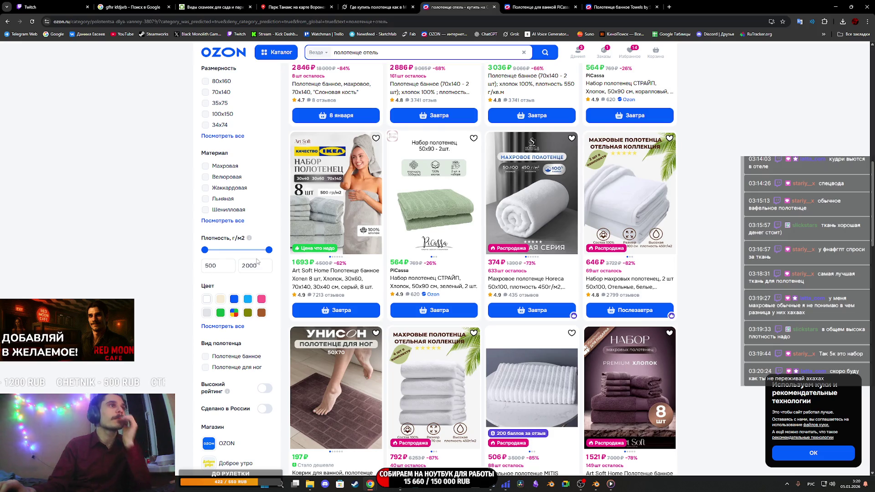
{"action": "key", "text": "Return"}
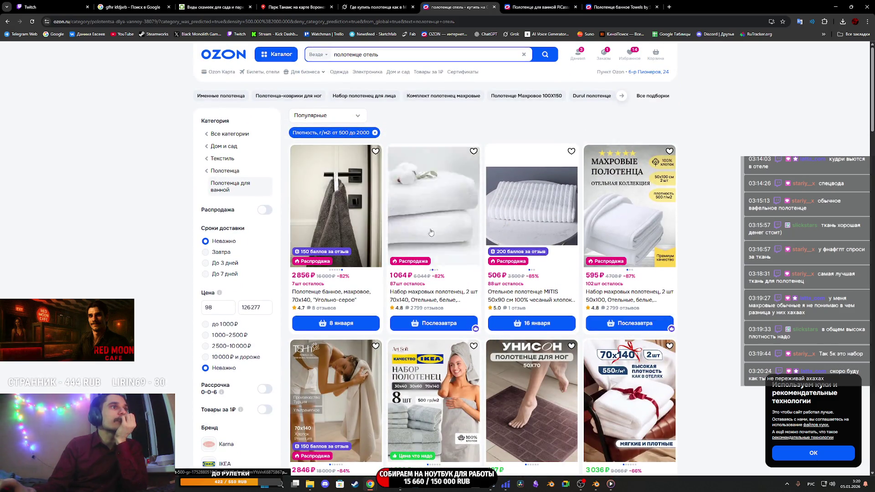
{"action": "mouse_move", "coordinate": [604, 56]}
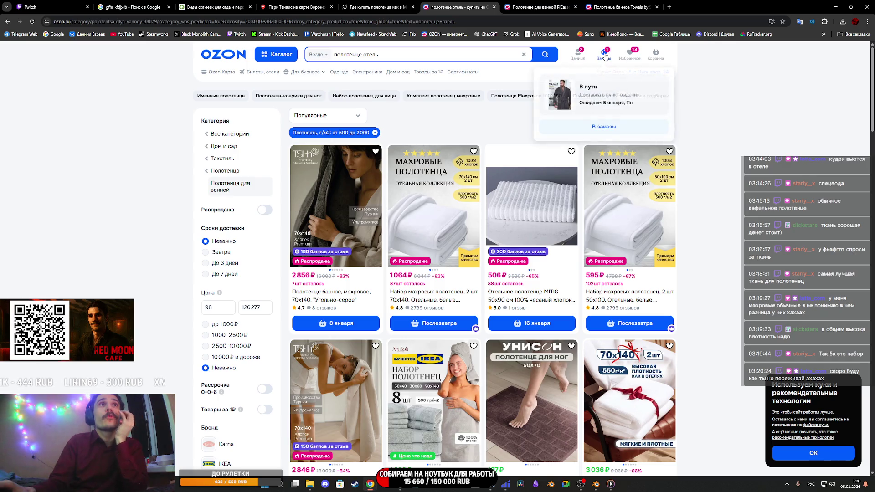
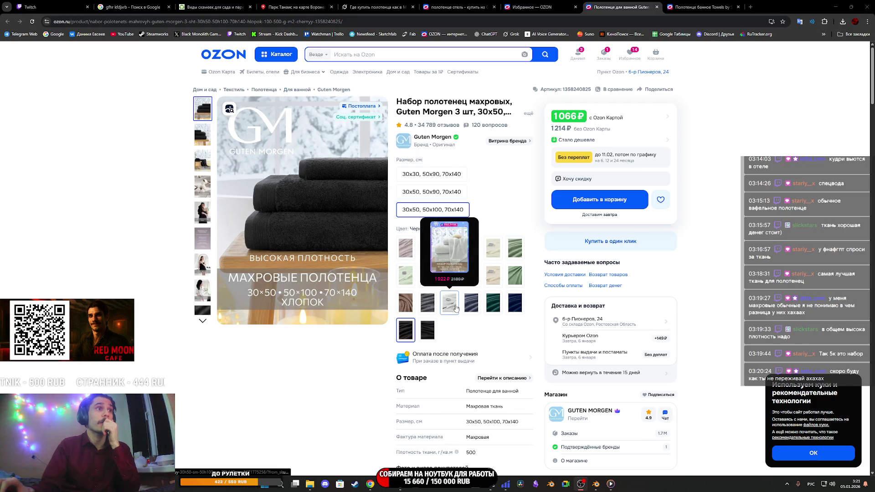
Expand the black Guten Morgen towel set's title, highlight its 500 г/м2 density, and show the woman-with-black-towel photo.
{"action": "left_click", "coordinate": [527, 113]}
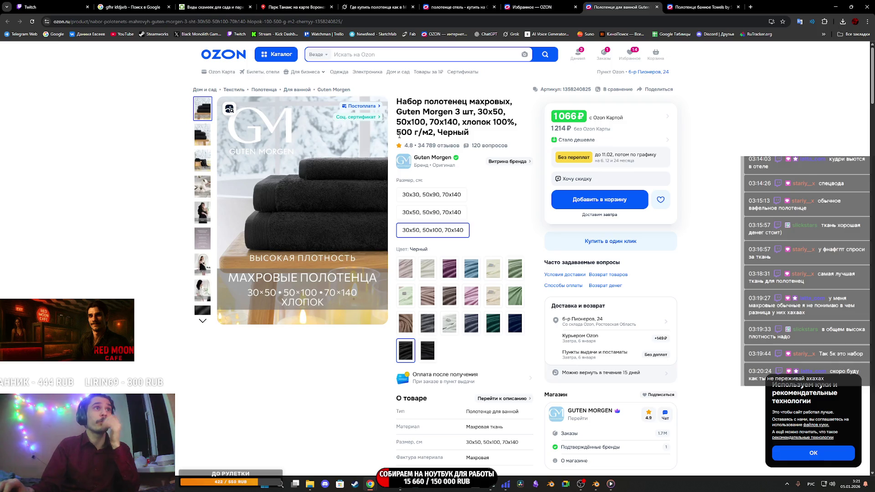
{"action": "left_click_drag", "start_coordinate": [448, 132], "coordinate": [435, 132]}
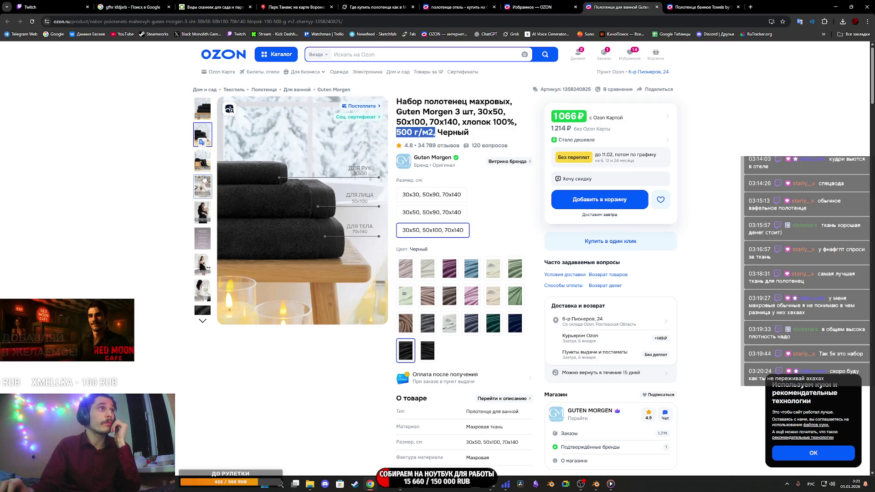
{"action": "left_click", "coordinate": [209, 206]}
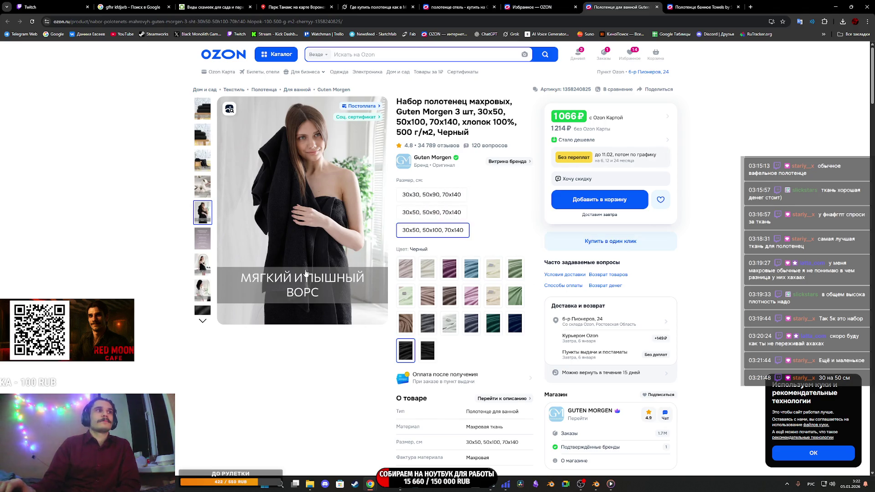
Scroll through the towel product page and open the buyers' photos and reviews gallery.
{"action": "scroll", "coordinate": [343, 283], "scroll_direction": "down", "scroll_amount": 10}
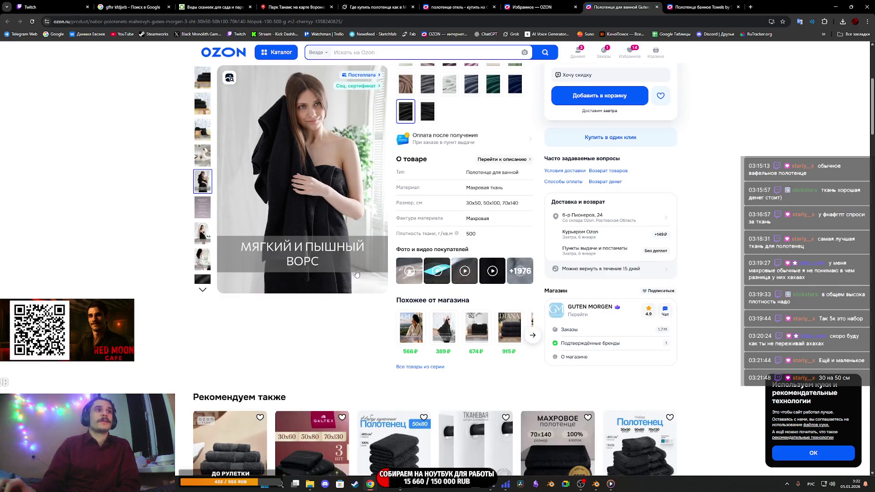
{"action": "scroll", "coordinate": [396, 241], "scroll_direction": "up", "scroll_amount": 8}
{"action": "scroll", "coordinate": [396, 241], "scroll_direction": "up", "scroll_amount": 8}
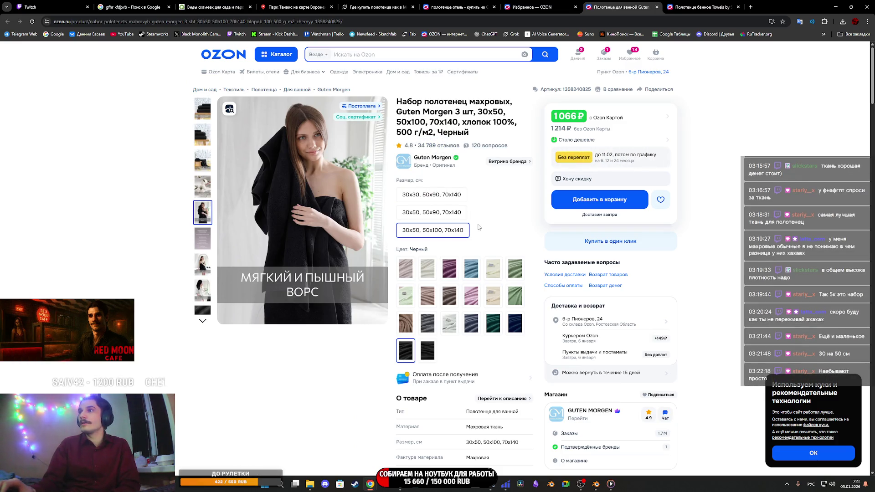
{"action": "scroll", "coordinate": [478, 228], "scroll_direction": "down", "scroll_amount": 12}
{"action": "scroll", "coordinate": [500, 263], "scroll_direction": "up", "scroll_amount": 8}
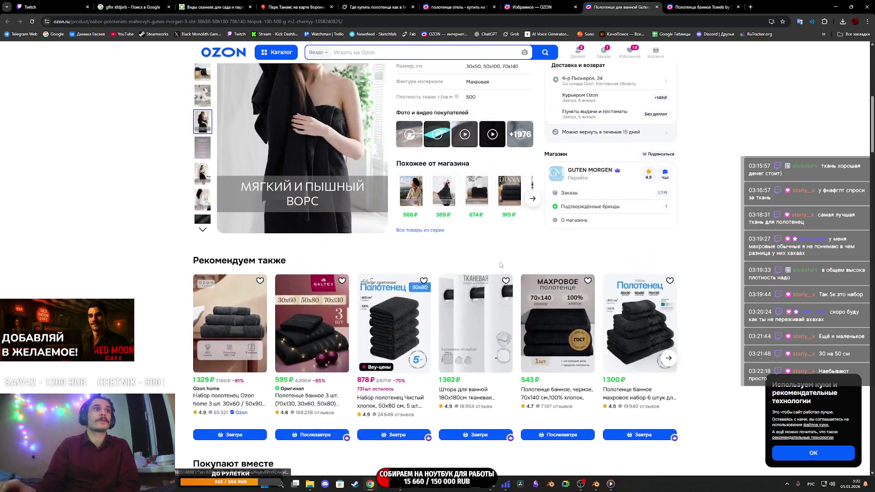
{"action": "scroll", "coordinate": [514, 291], "scroll_direction": "down", "scroll_amount": 1}
{"action": "left_click", "coordinate": [522, 310]}
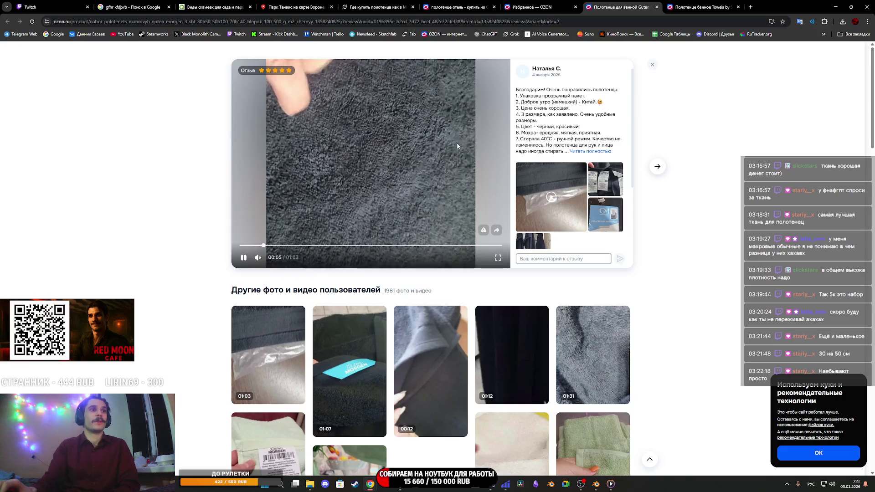
Scroll the buyer review gallery, then close the Guten Morgen towel product page.
{"action": "scroll", "coordinate": [471, 153], "scroll_direction": "down", "scroll_amount": 5}
{"action": "middle_click", "coordinate": [635, 8]}
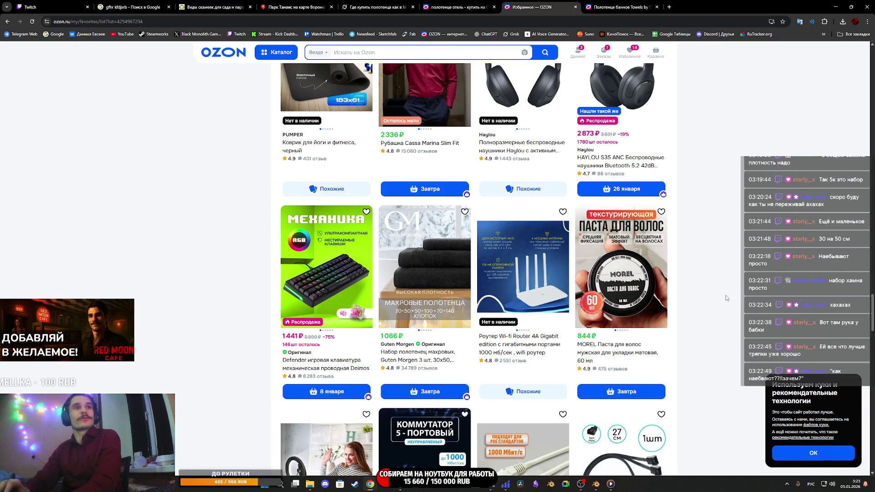
Open the white two-piece towel set from the 'полотенце отель' results and view its second, cotton photo.
{"action": "key", "text": "ctrl+shift+Tab"}
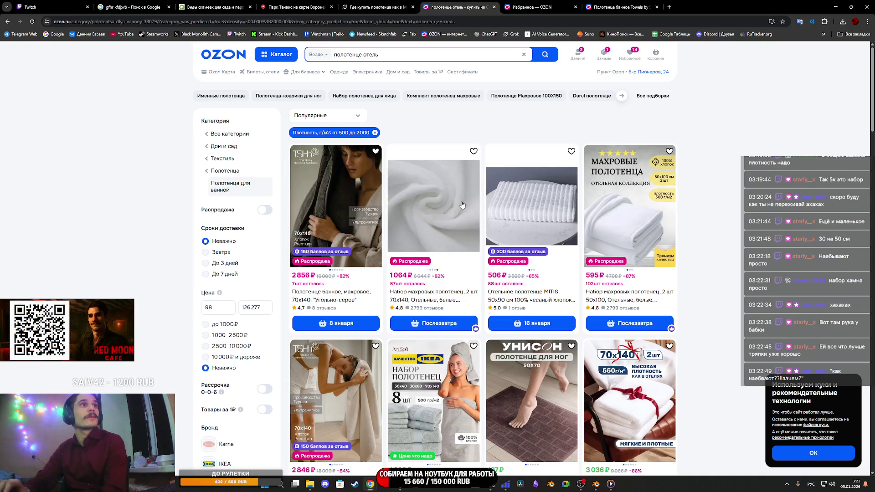
{"action": "middle_click", "coordinate": [431, 231]}
{"action": "left_click", "coordinate": [529, 10]}
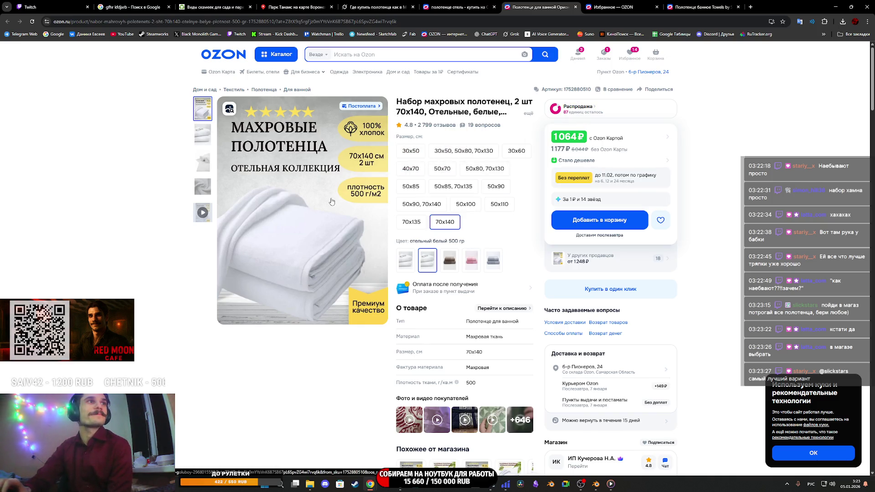
{"action": "left_click", "coordinate": [203, 130]}
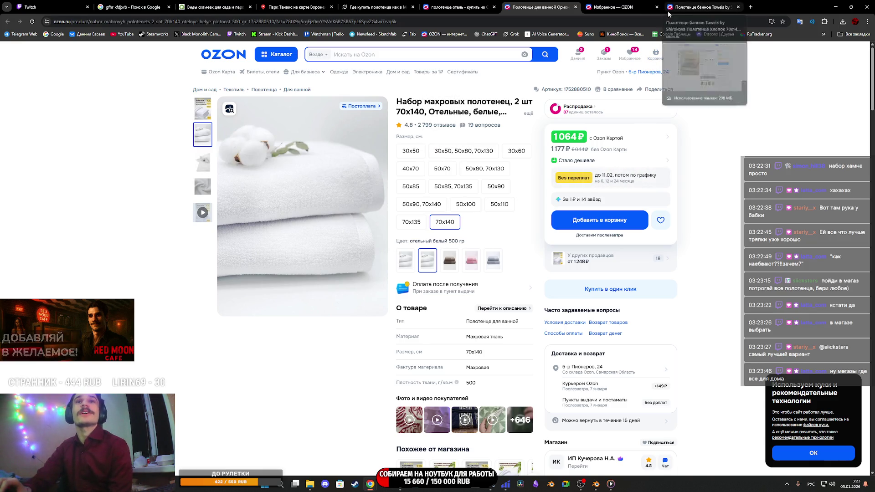
{"action": "left_click", "coordinate": [372, 6]}
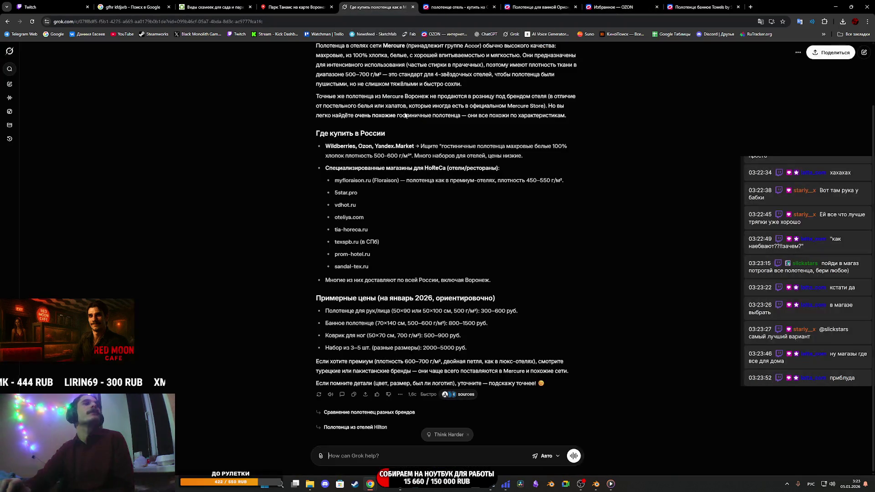
Ask Grok 'где купить лучшие полотенца в воронеже' and send the question.
{"action": "type", "text": "где купить лучш"}
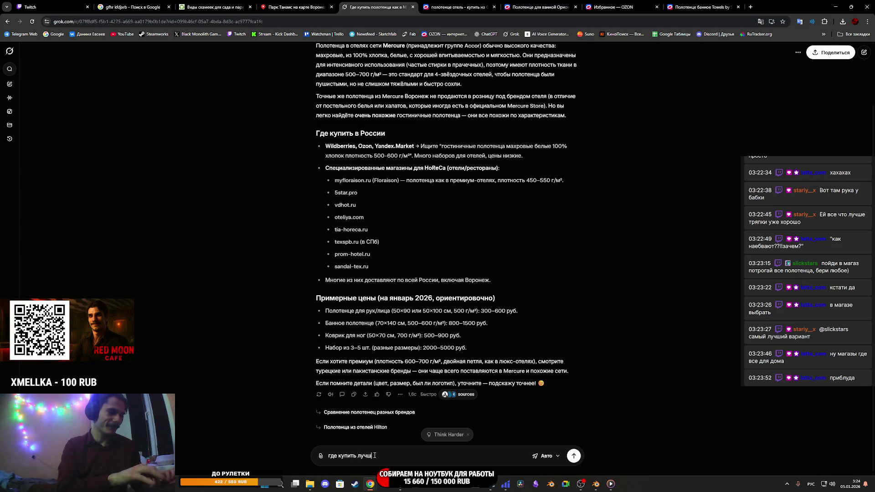
{"action": "type", "text": "ие полотенца"}
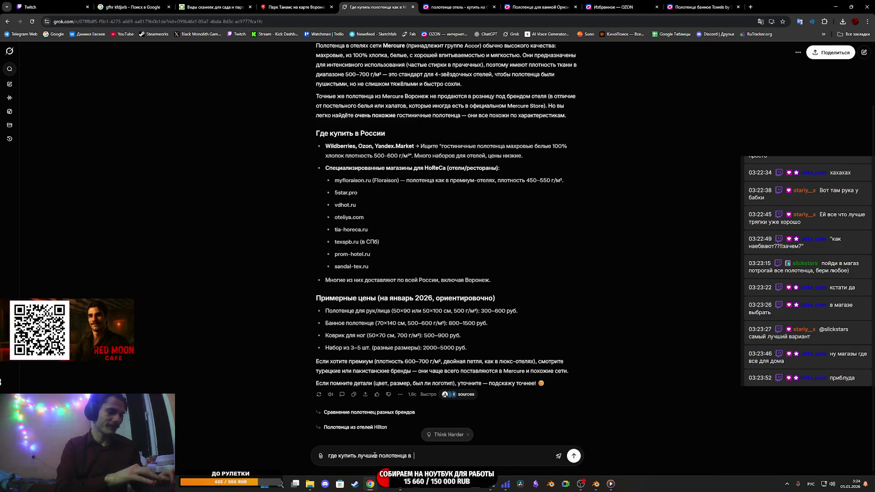
{"action": "type", "text": "воронеже"}
{"action": "key", "text": "Return"}
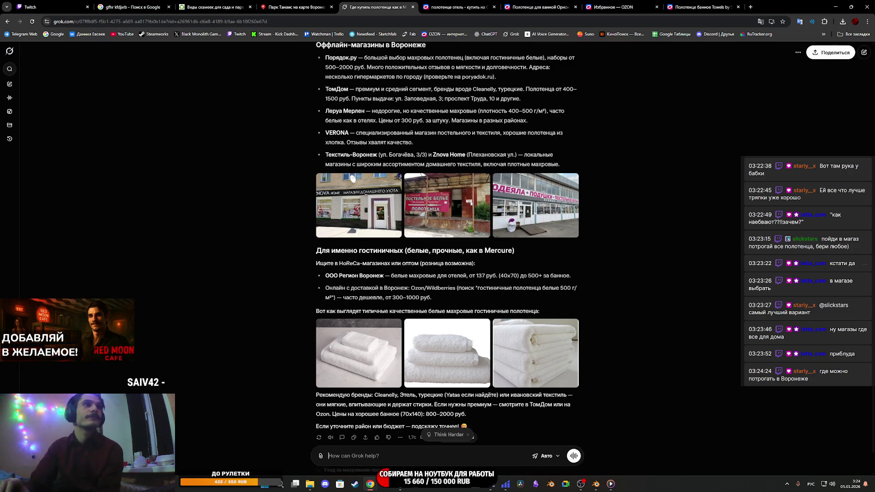
{"action": "left_click", "coordinate": [440, 204]}
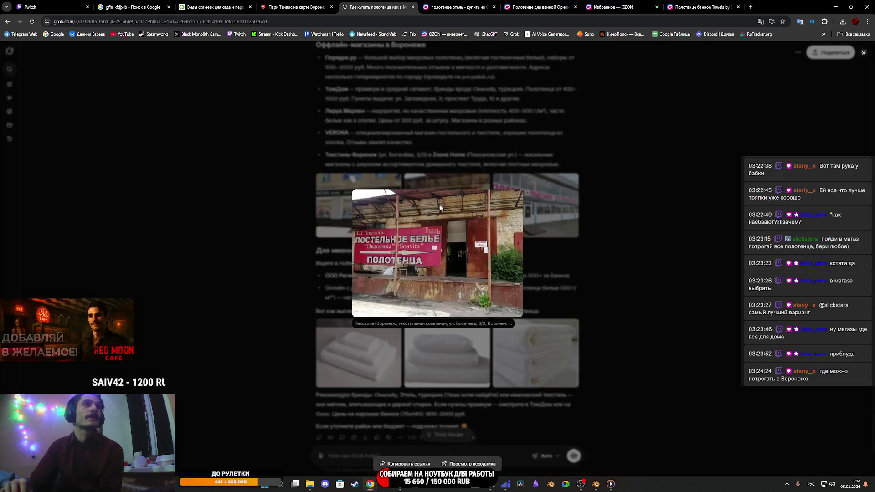
{"action": "left_click", "coordinate": [553, 221]}
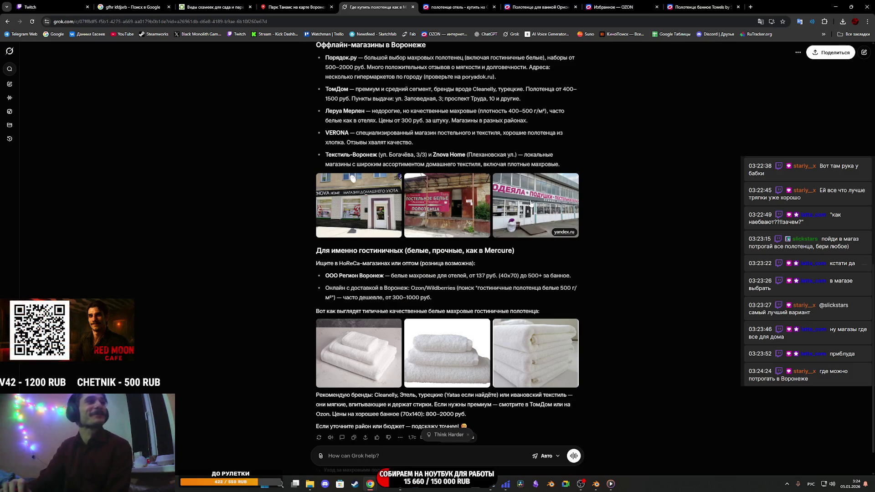
{"action": "left_click", "coordinate": [530, 203]}
{"action": "left_click", "coordinate": [595, 219]}
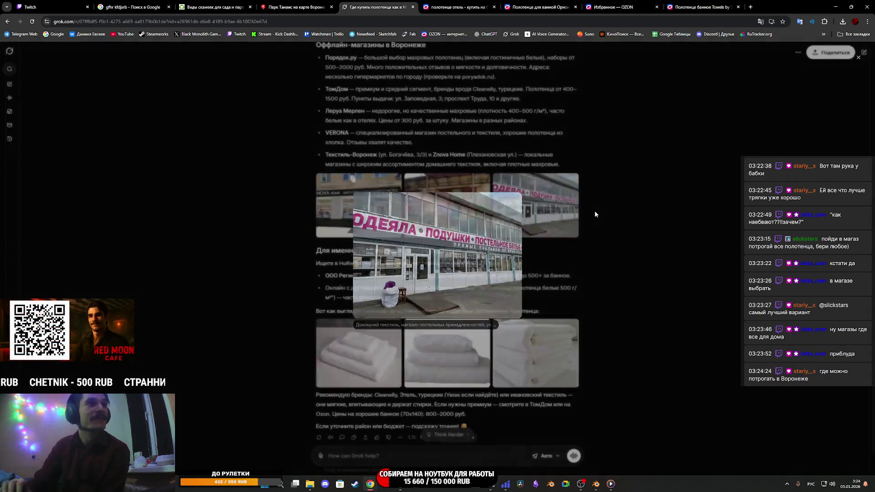
{"action": "left_click", "coordinate": [455, 222]}
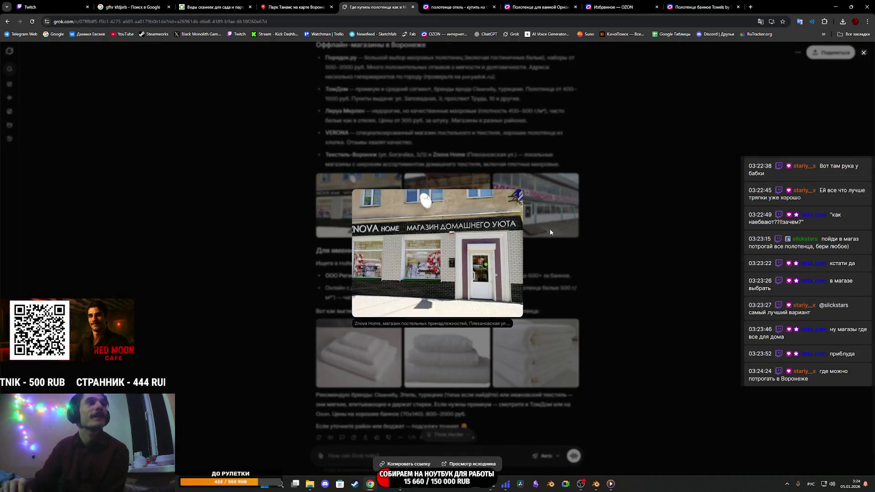
{"action": "left_click", "coordinate": [550, 228]}
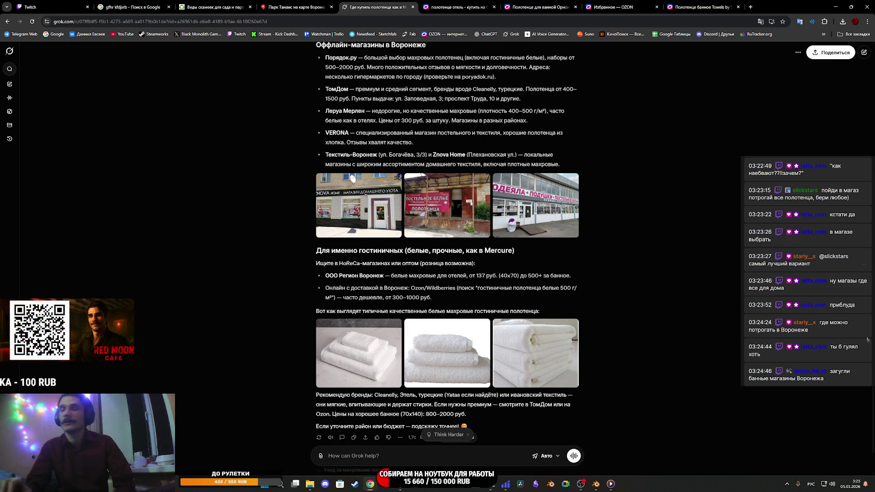
{"action": "scroll", "coordinate": [418, 328], "scroll_direction": "down", "scroll_amount": 1}
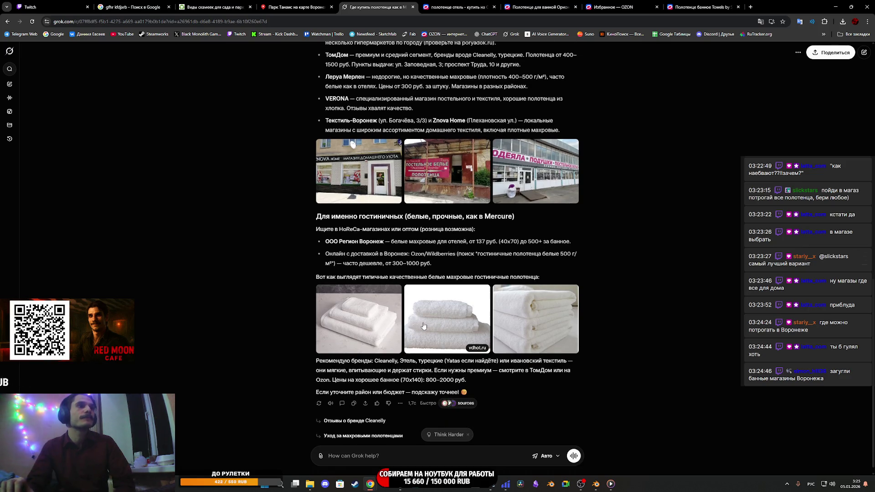
{"action": "scroll", "coordinate": [358, 130], "scroll_direction": "up", "scroll_amount": 3}
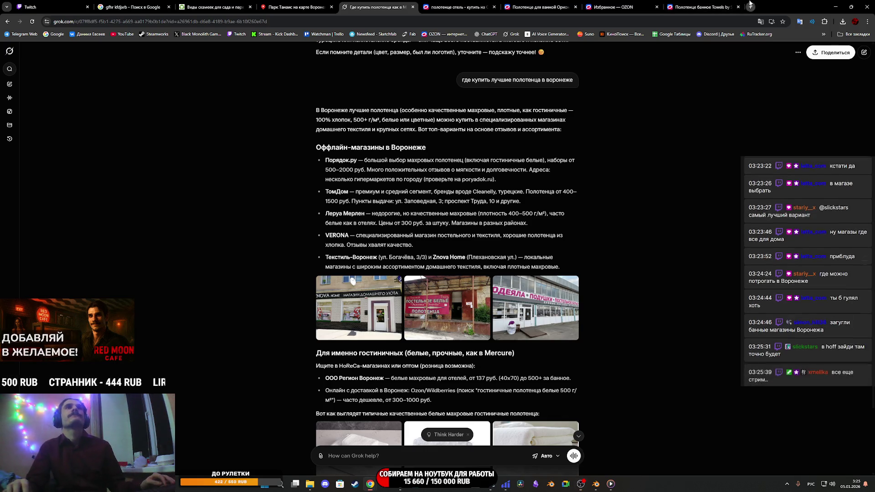
Google bath shops in Voronezh in a new tab, removing the extra word 'загугли' from the query.
{"action": "key", "text": "ctrl+t"}
{"action": "type", "text": "загугли банные магазины Воронежа"}
{"action": "key", "text": "Return"}
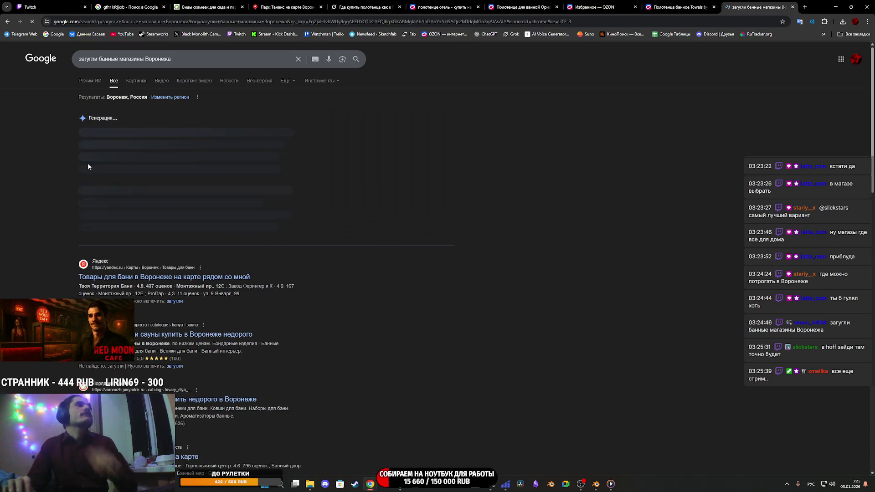
{"action": "left_click", "coordinate": [96, 60]}
{"action": "key", "text": "ctrl+BackSpace"}
{"action": "key", "text": "Return"}
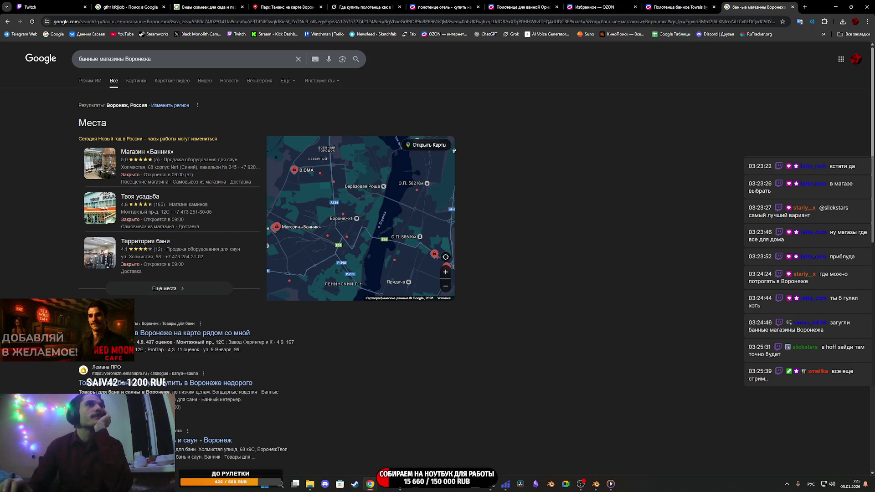
Browse the bath-shop results and open details for the Твоя усадьба shop.
{"action": "scroll", "coordinate": [426, 237], "scroll_direction": "down", "scroll_amount": 1}
{"action": "scroll", "coordinate": [427, 237], "scroll_direction": "down", "scroll_amount": 2}
{"action": "scroll", "coordinate": [387, 219], "scroll_direction": "up", "scroll_amount": 3}
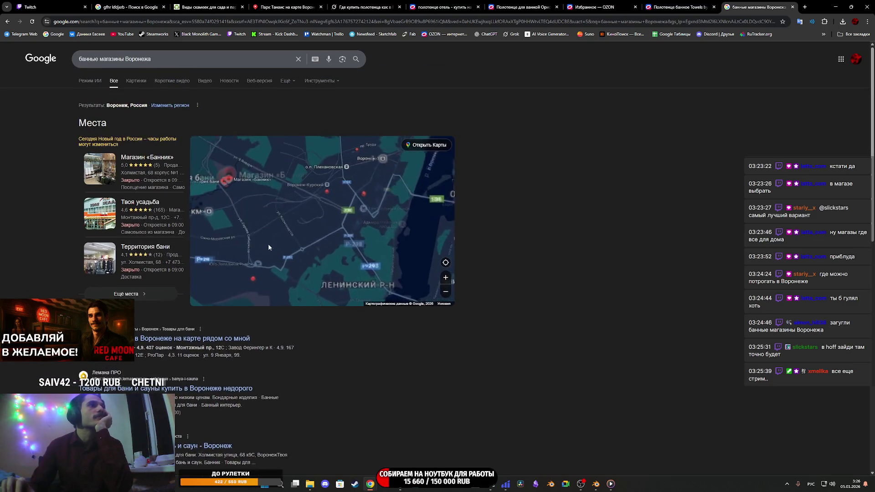
{"action": "left_click", "coordinate": [136, 199]}
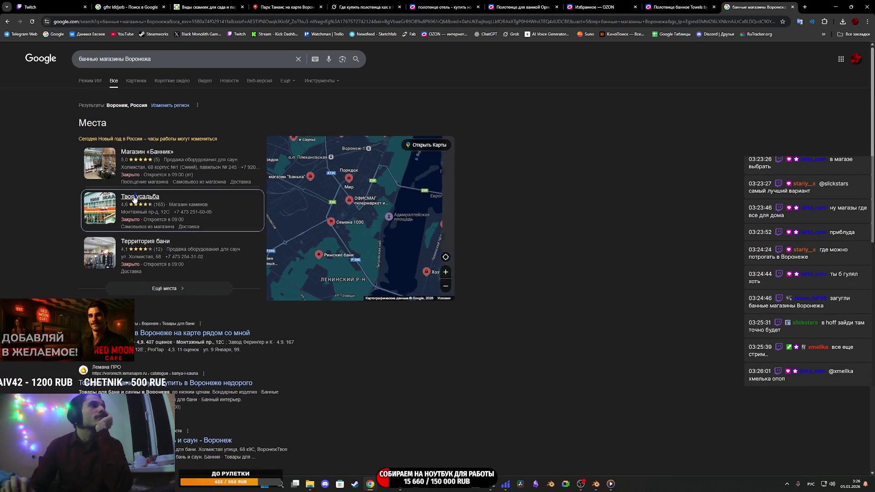
Replace 'банные' with 'hoff' in the query to search for Hoff stores in Voronezh.
{"action": "double_click", "coordinate": [91, 59]}
{"action": "type", "text": "hoff"}
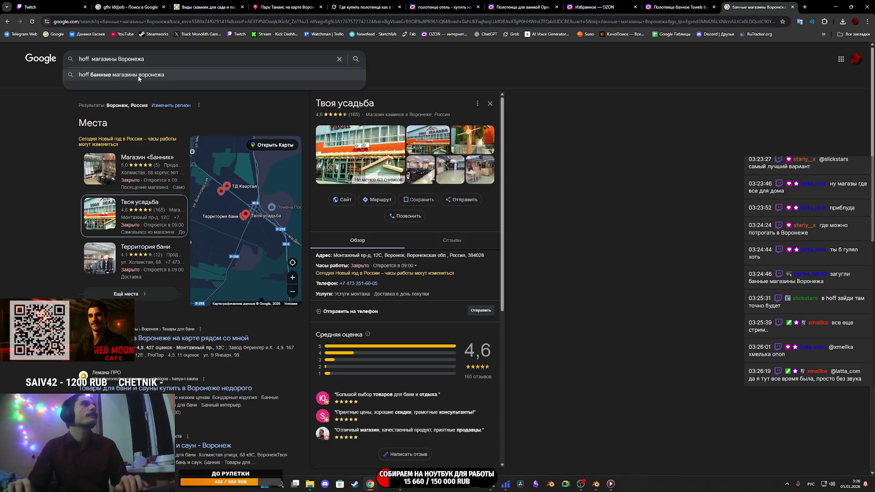
{"action": "key", "text": "Return"}
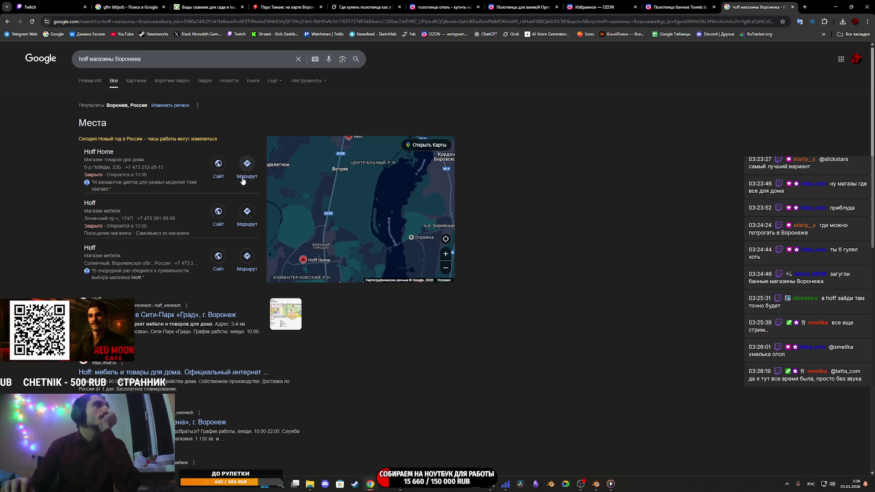
Pan and zoom the Hoff store map toward central Voronezh and the Kuchenland Home pin.
{"action": "mouse_move", "coordinate": [367, 194]}
{"action": "left_click_drag", "start_coordinate": [340, 230], "coordinate": [291, 208]}
{"action": "left_click_drag", "start_coordinate": [287, 255], "coordinate": [283, 171]}
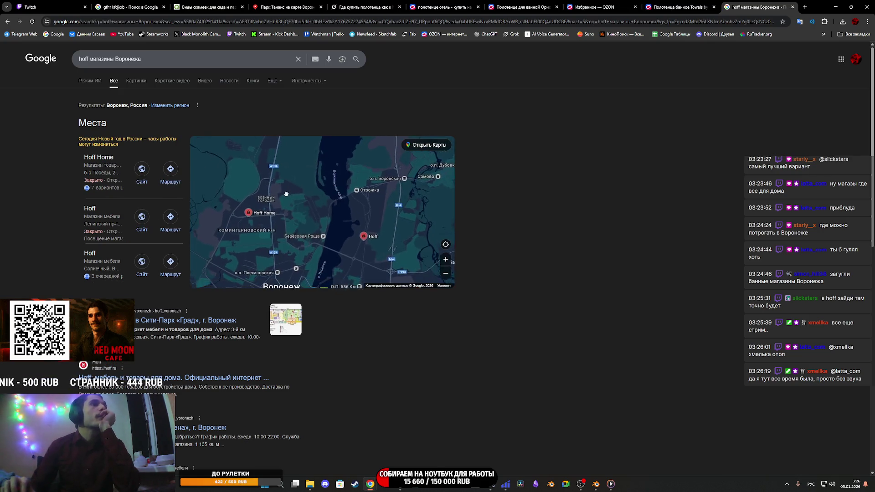
{"action": "left_click_drag", "start_coordinate": [279, 250], "coordinate": [280, 245]}
{"action": "scroll", "coordinate": [280, 242], "scroll_direction": "up", "scroll_amount": 5}
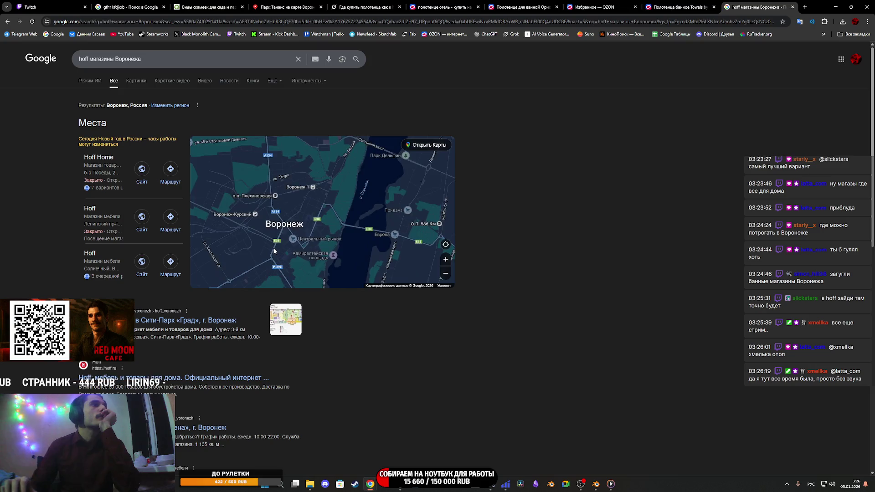
{"action": "scroll", "coordinate": [346, 184], "scroll_direction": "up", "scroll_amount": 3}
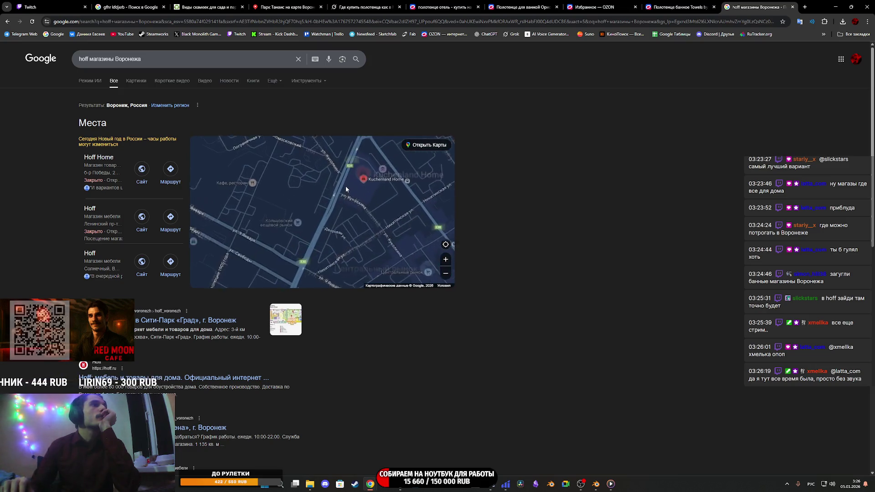
{"action": "left_click_drag", "start_coordinate": [388, 200], "coordinate": [249, 170]}
{"action": "scroll", "coordinate": [316, 201], "scroll_direction": "down", "scroll_amount": 5}
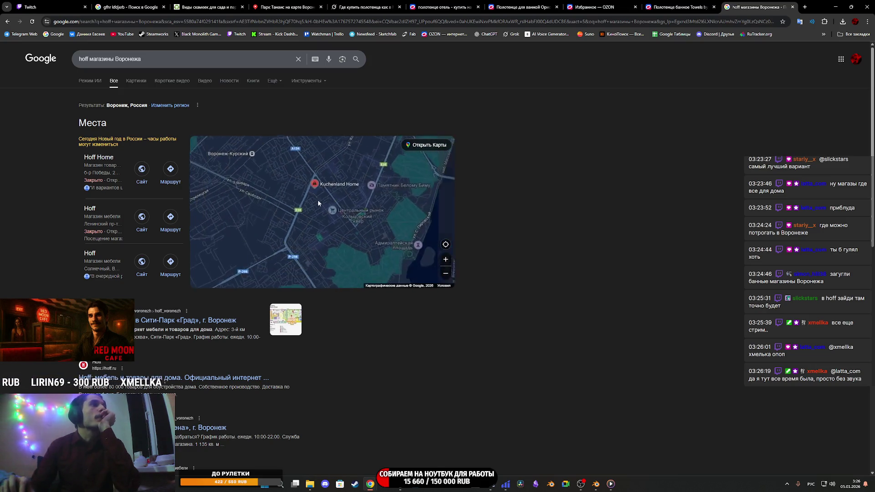
{"action": "mouse_move", "coordinate": [324, 195]}
{"action": "left_mouse_down"}
{"action": "mouse_move", "coordinate": [288, 246]}
{"action": "mouse_move", "coordinate": [273, 192]}
{"action": "left_mouse_up"}
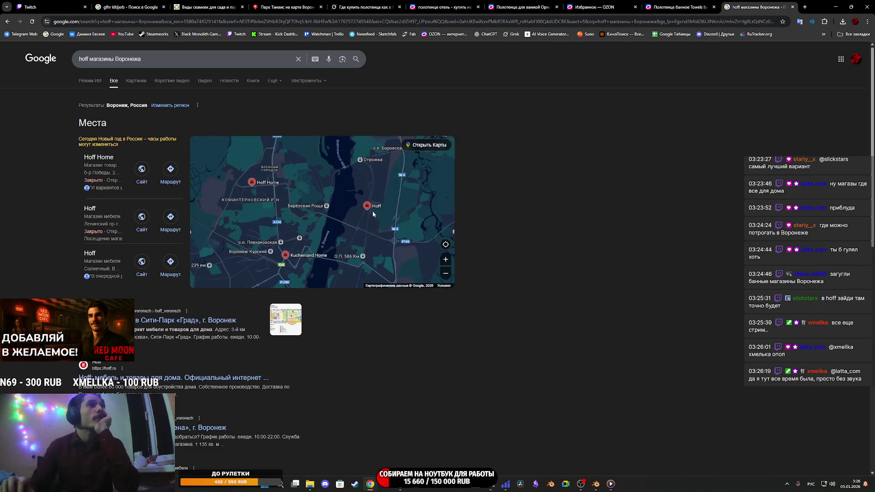
{"action": "scroll", "coordinate": [372, 211], "scroll_direction": "up", "scroll_amount": 4}
{"action": "scroll", "coordinate": [360, 224], "scroll_direction": "up", "scroll_amount": 2}
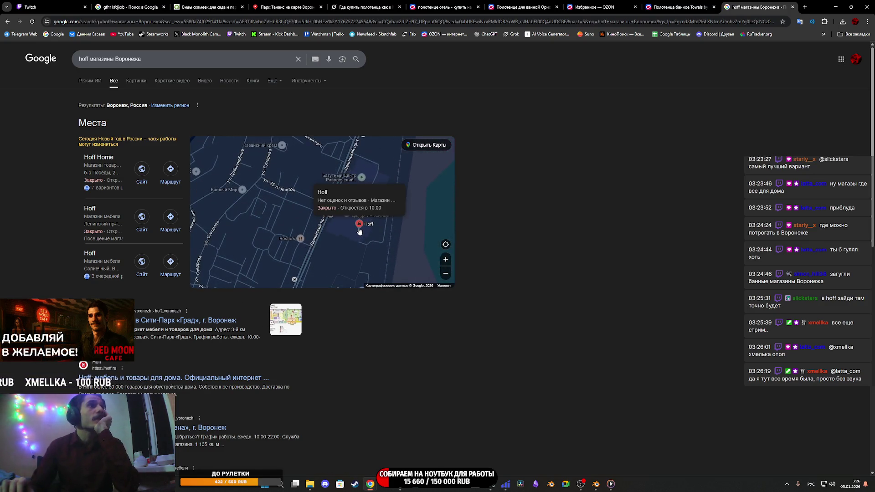
{"action": "scroll", "coordinate": [359, 231], "scroll_direction": "down", "scroll_amount": 2}
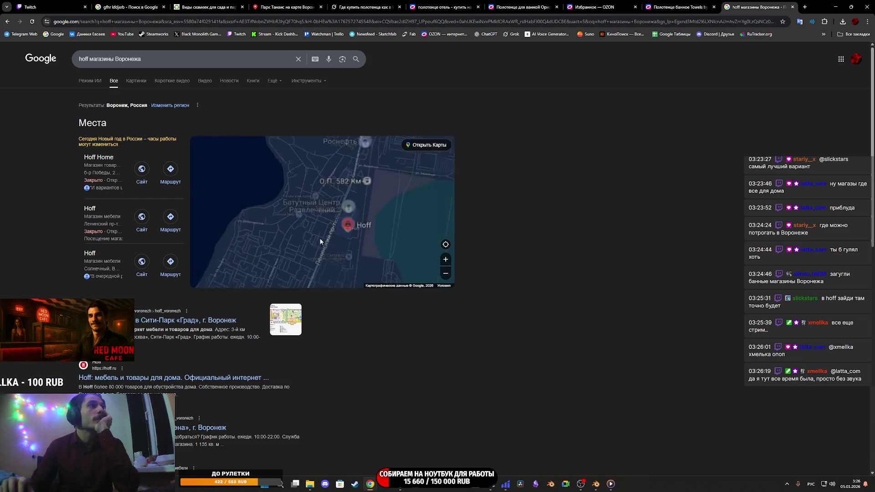
{"action": "scroll", "coordinate": [323, 246], "scroll_direction": "down", "scroll_amount": 3}
Pan the map over to the river and zoom in around the Hoff pin.
{"action": "left_click_drag", "start_coordinate": [294, 250], "coordinate": [441, 213]}
{"action": "scroll", "coordinate": [341, 240], "scroll_direction": "up", "scroll_amount": 1}
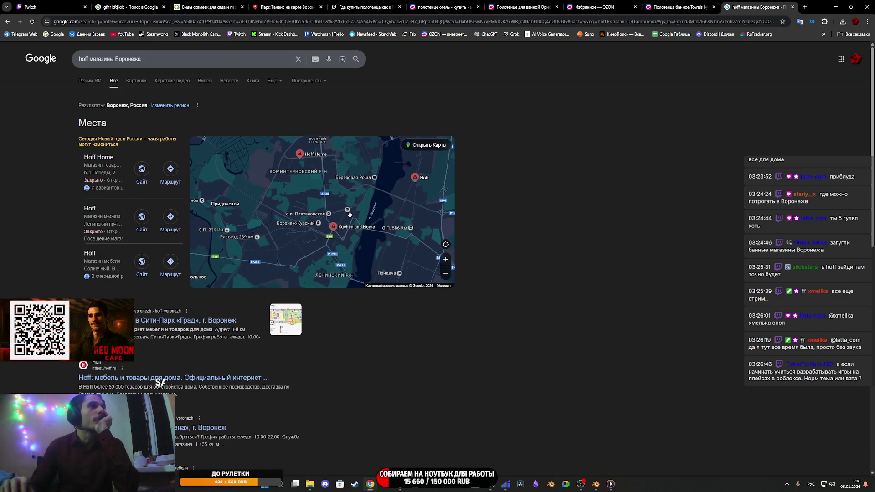
{"action": "scroll", "coordinate": [335, 235], "scroll_direction": "up", "scroll_amount": 2}
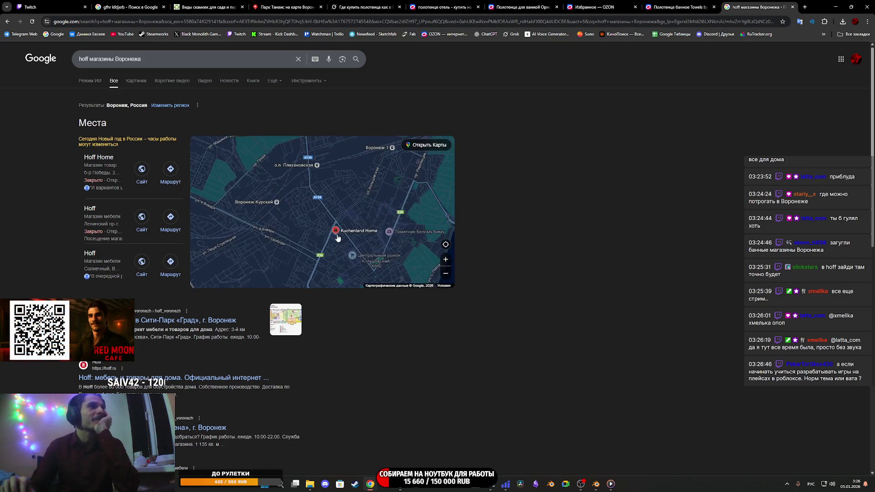
{"action": "scroll", "coordinate": [340, 239], "scroll_direction": "down", "scroll_amount": 3}
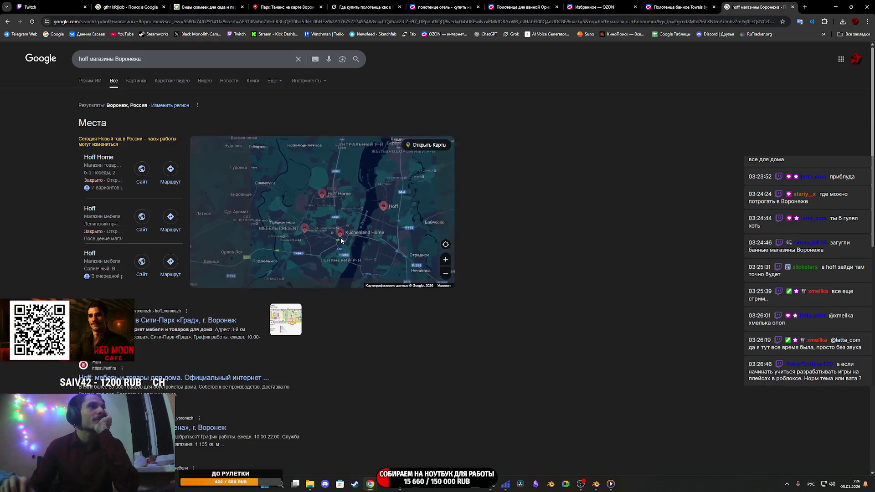
{"action": "mouse_move", "coordinate": [347, 237]}
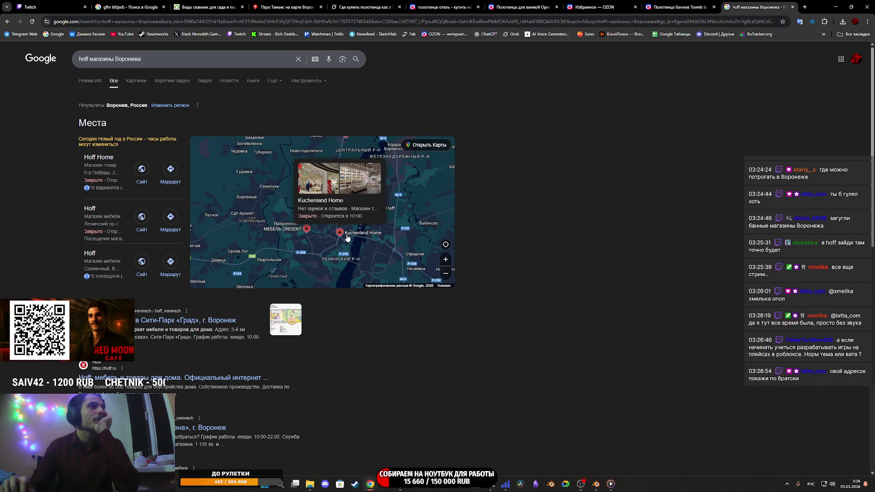
{"action": "scroll", "coordinate": [347, 238], "scroll_direction": "up", "scroll_amount": 2}
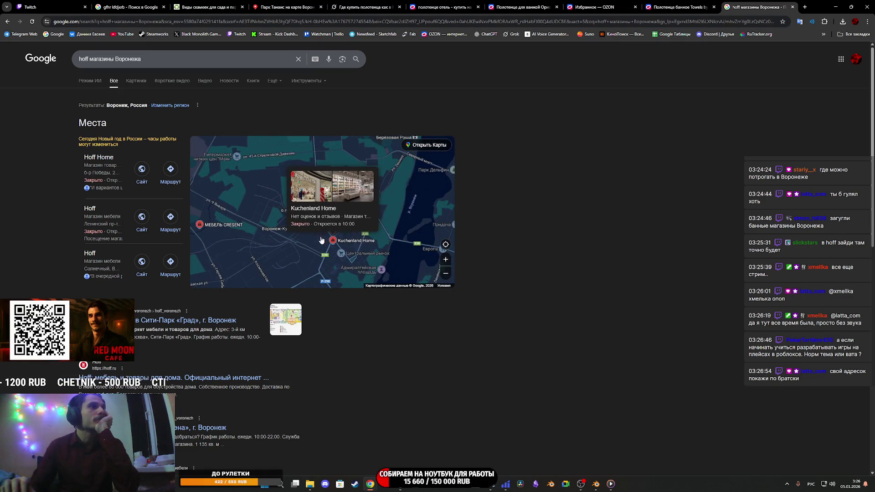
{"action": "scroll", "coordinate": [329, 245], "scroll_direction": "up", "scroll_amount": 3}
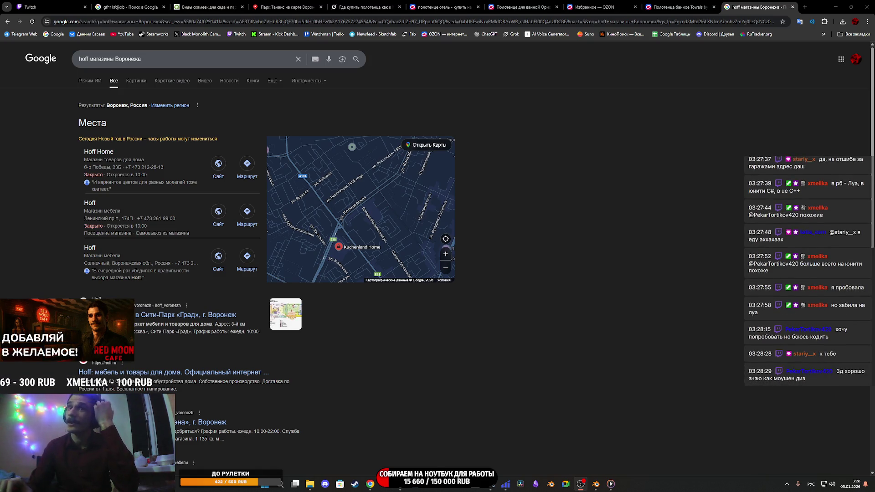
Replace the search with 'меркурий воронеж' to bring up the Mercure Воронеж Центр hotel card.
{"action": "triple_click", "coordinate": [165, 62]}
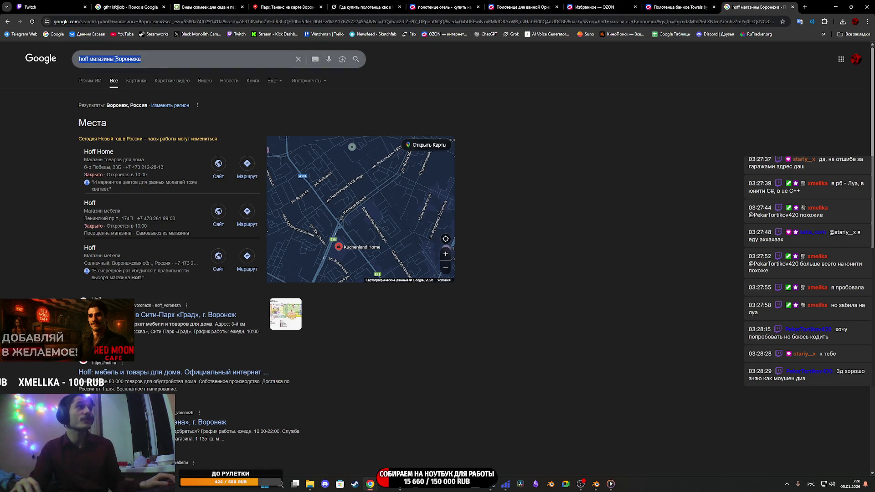
{"action": "type", "text": "ме"}
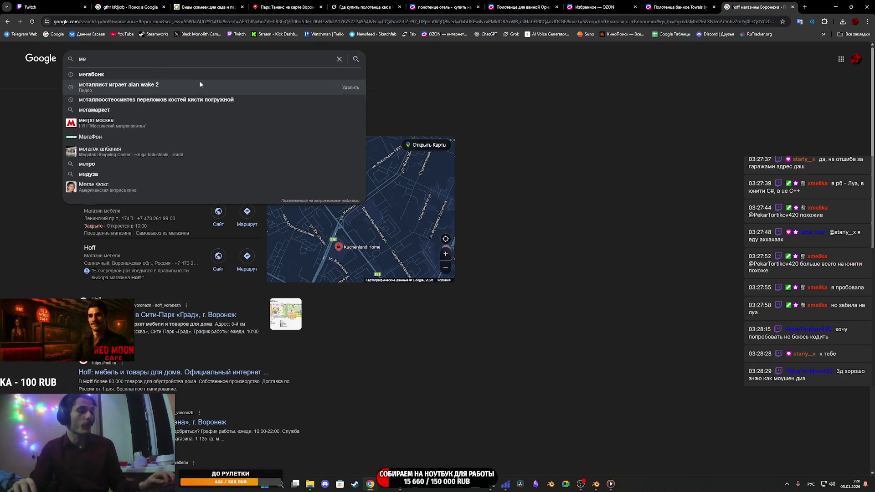
{"action": "type", "text": "ркурий"}
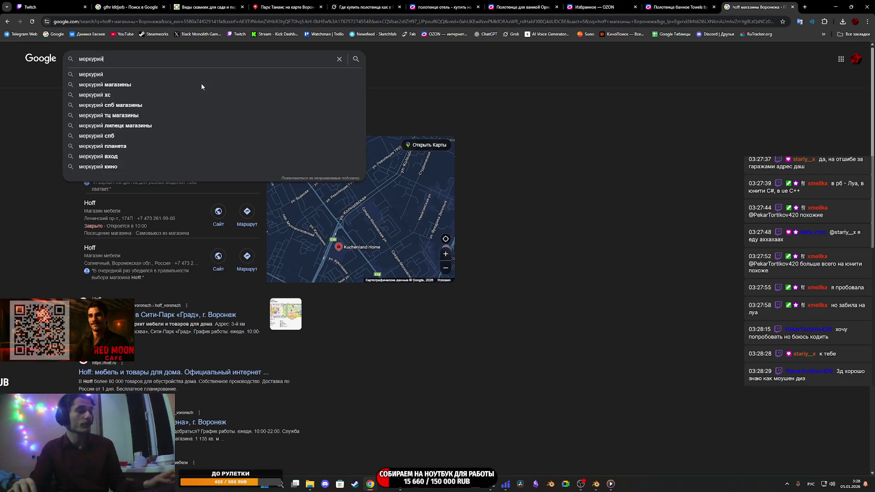
{"action": "left_click", "coordinate": [123, 80]}
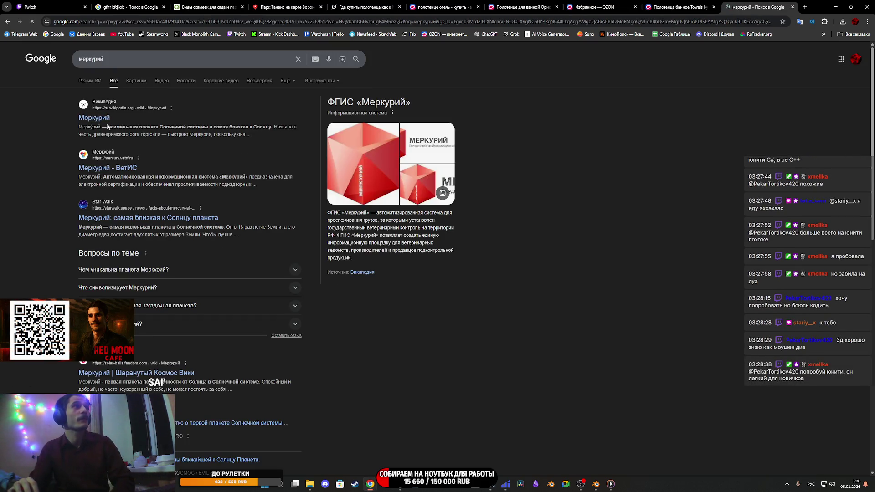
{"action": "left_click", "coordinate": [138, 60]}
{"action": "type", "text": "воронеж"}
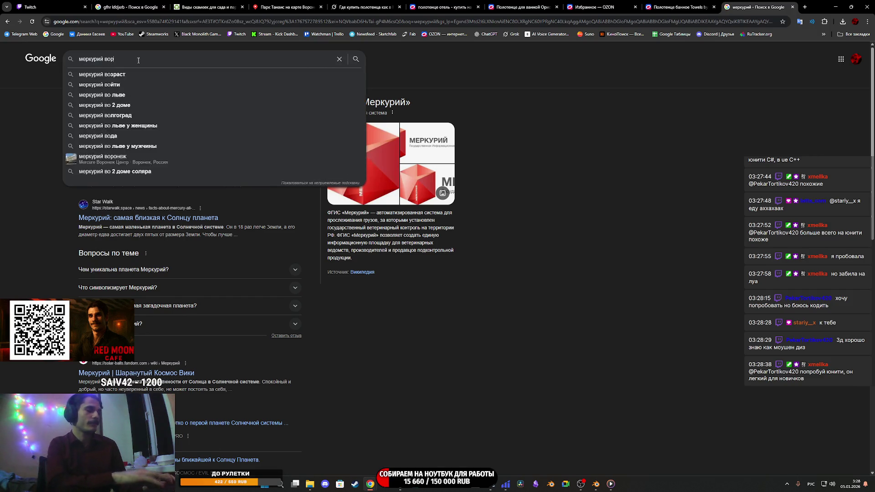
{"action": "key", "text": "Return"}
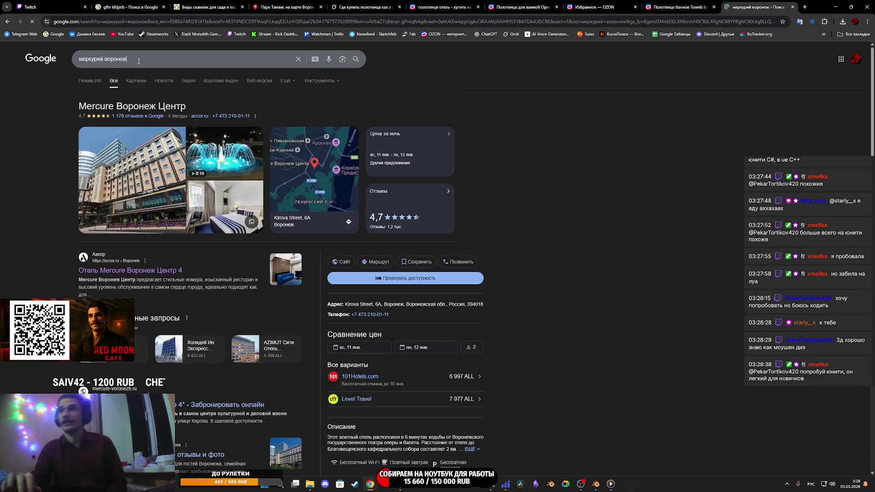
Open and close the hotel's fountain video and photo gallery, then open its accor.ru page.
{"action": "left_click", "coordinate": [139, 59]}
{"action": "left_click", "coordinate": [637, 211]}
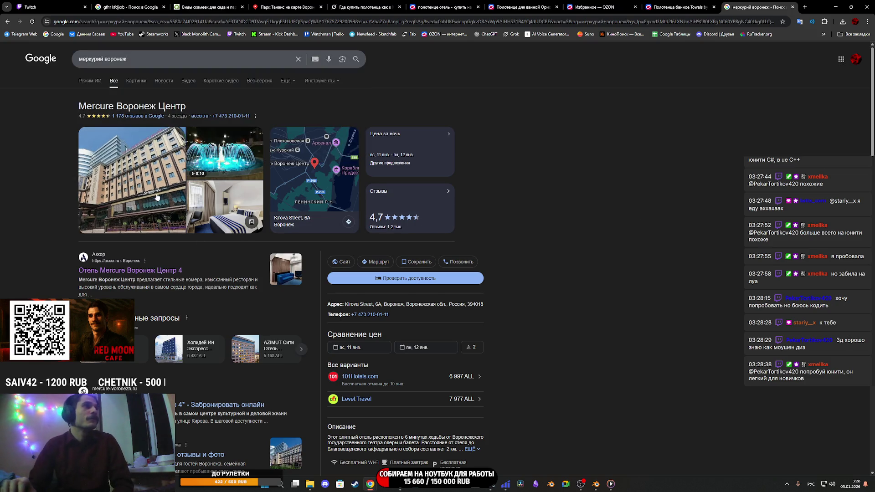
{"action": "left_click", "coordinate": [231, 162]}
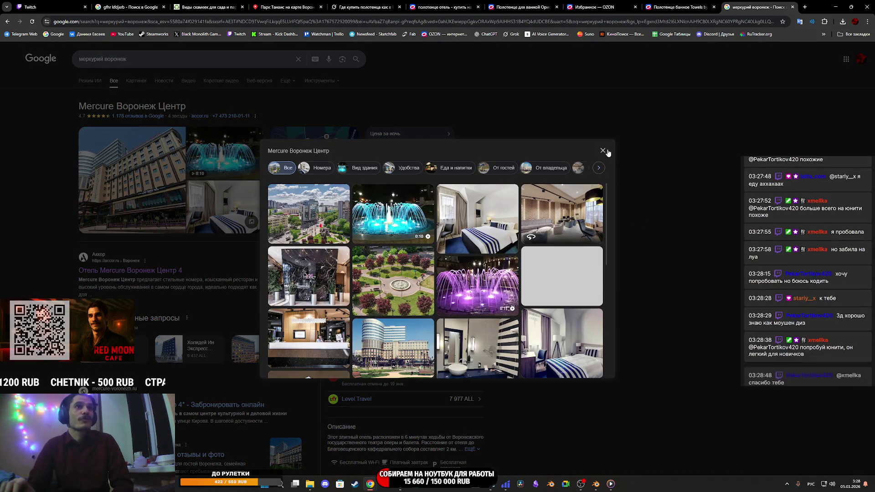
{"action": "left_click", "coordinate": [148, 276]}
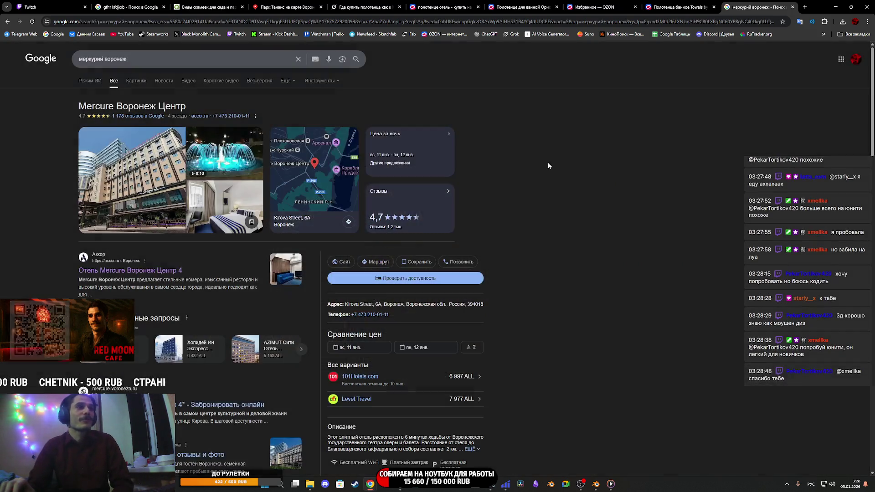
{"action": "left_click", "coordinate": [147, 275]}
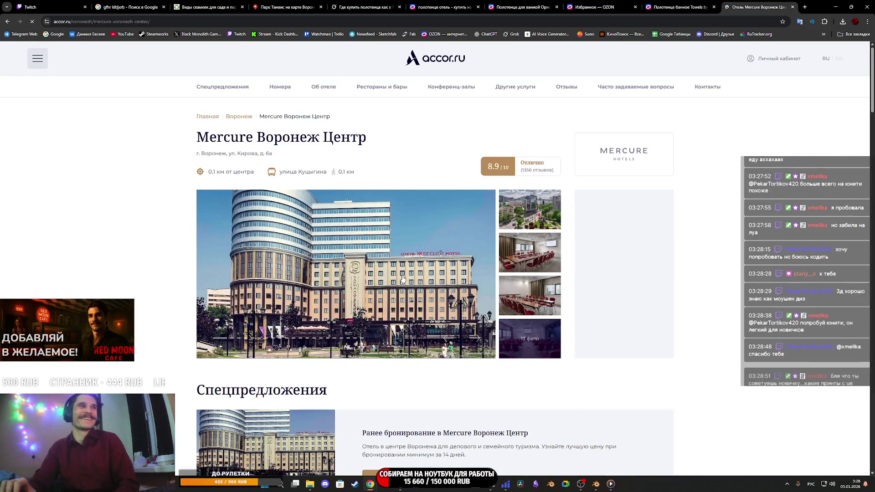
Scroll the Mercure Воронеж Центр accor.ru page, selecting and then deselecting its 8.9/10 rating.
{"action": "scroll", "coordinate": [422, 272], "scroll_direction": "down", "scroll_amount": 6}
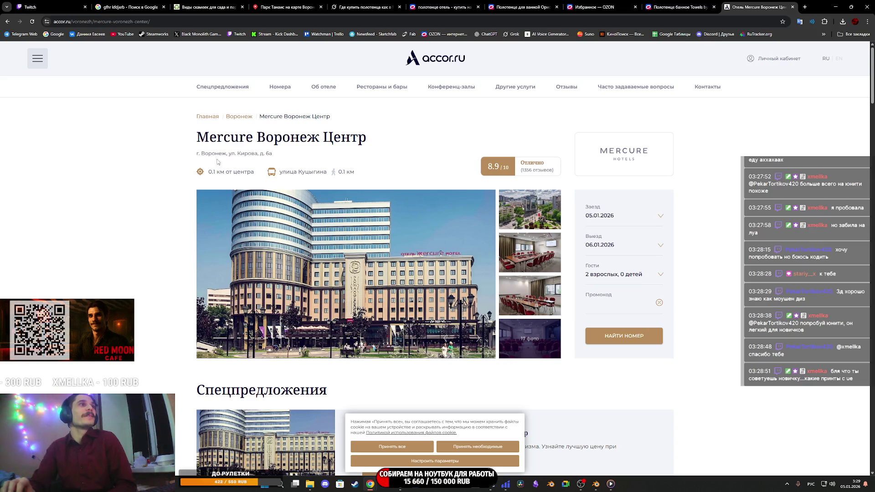
{"action": "left_click_drag", "start_coordinate": [219, 162], "coordinate": [376, 179]}
{"action": "left_click", "coordinate": [667, 208]}
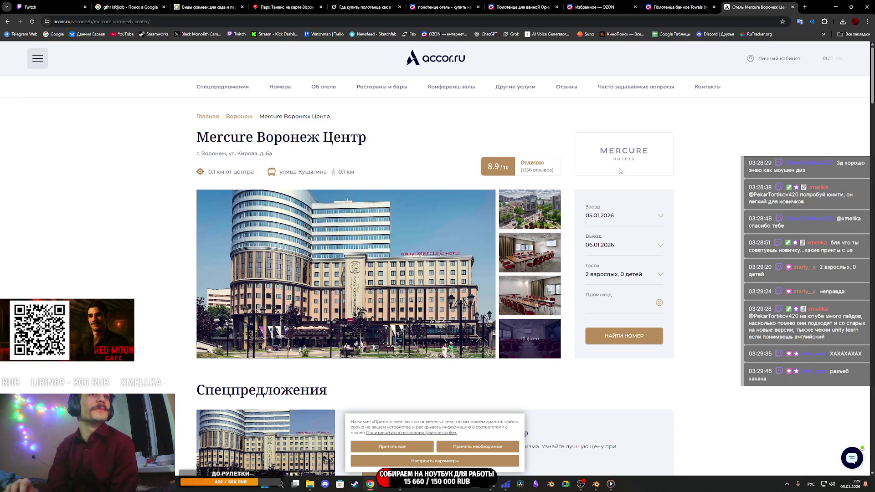
{"action": "left_click", "coordinate": [621, 274]}
Set the room's guests to 2 adults and 0 children, then open the main hotel photo full-size.
{"action": "left_click", "coordinate": [599, 222]}
{"action": "left_click", "coordinate": [674, 222]}
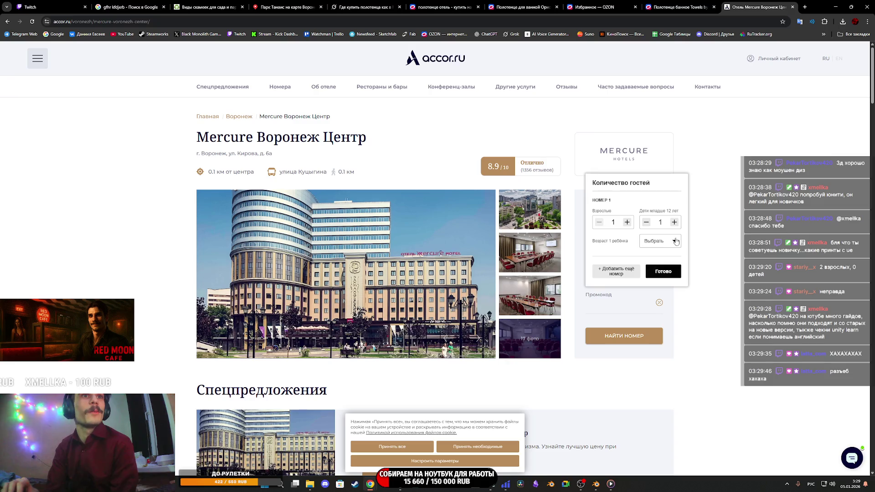
{"action": "left_click", "coordinate": [675, 243]}
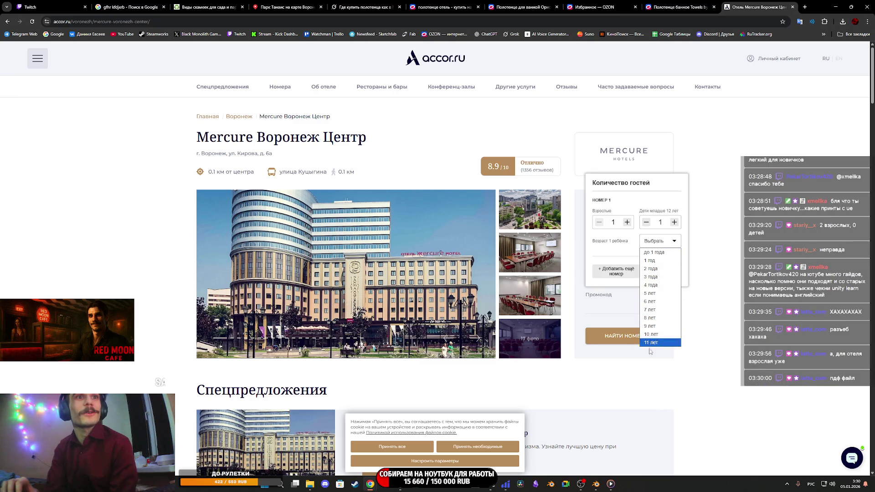
{"action": "left_click", "coordinate": [672, 243]}
{"action": "left_click", "coordinate": [646, 222]}
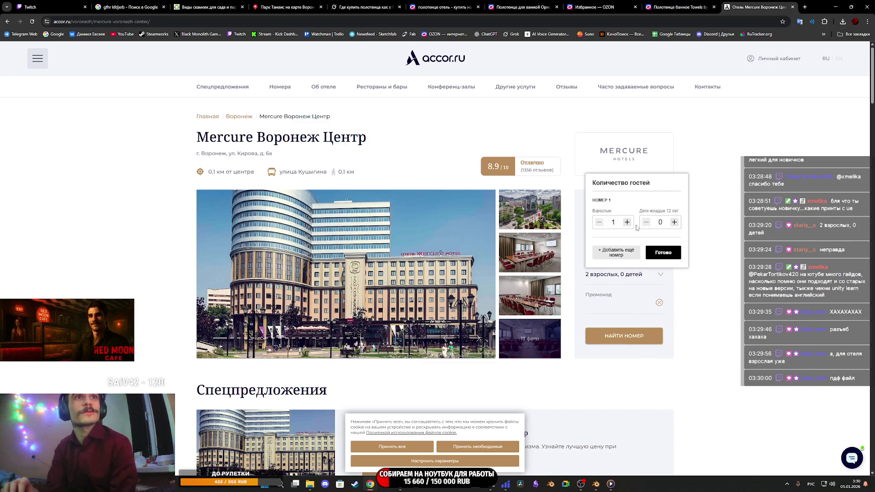
{"action": "left_click", "coordinate": [627, 223]}
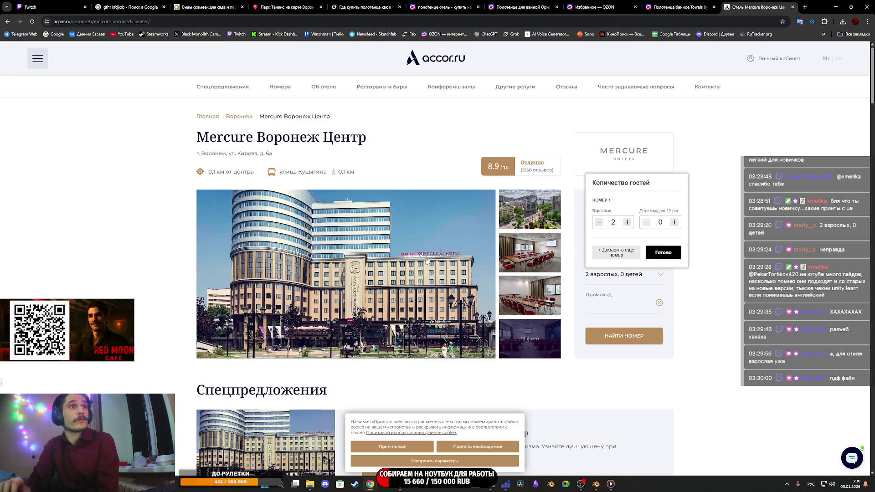
{"action": "left_click", "coordinate": [465, 282]}
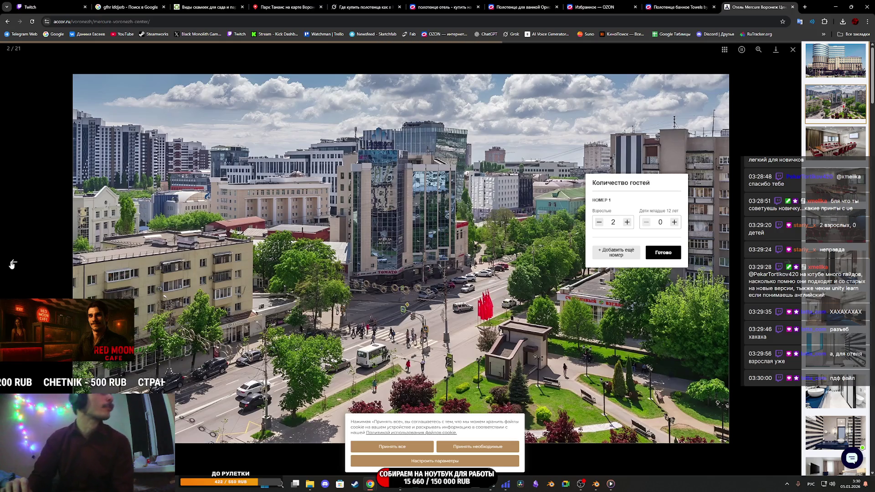
Return the gallery to photo 1/21 to stop the slideshow, then close it.
{"action": "key", "text": "Left"}
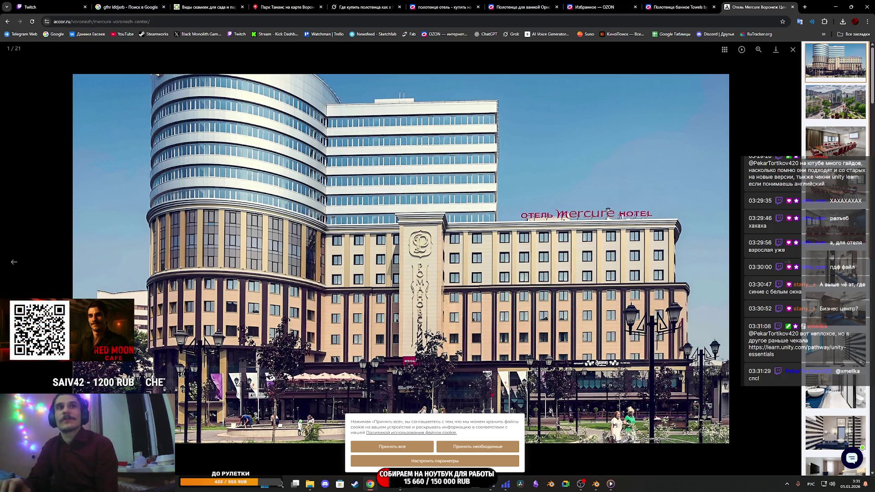
{"action": "left_click", "coordinate": [793, 51]}
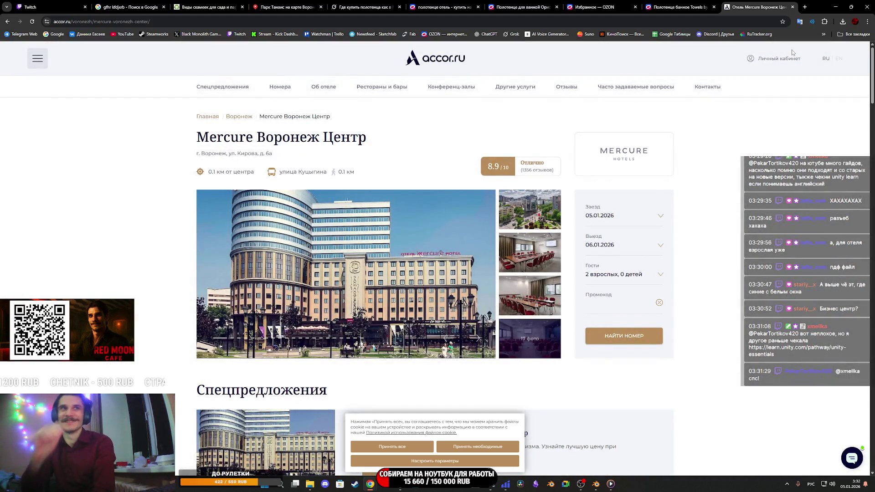
Scroll through the available room cards and open the Privilege room's photos full size.
{"action": "scroll", "coordinate": [612, 208], "scroll_direction": "down", "scroll_amount": 4}
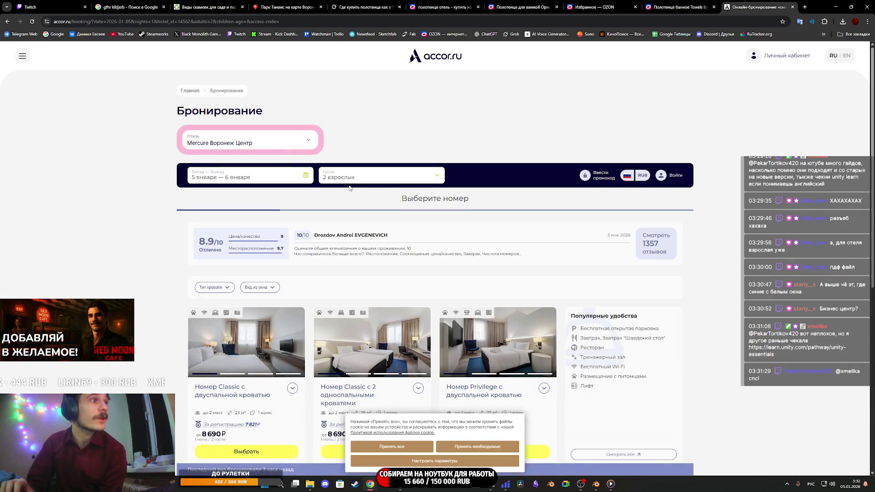
{"action": "scroll", "coordinate": [361, 217], "scroll_direction": "down", "scroll_amount": 2}
{"action": "scroll", "coordinate": [362, 217], "scroll_direction": "down", "scroll_amount": 4}
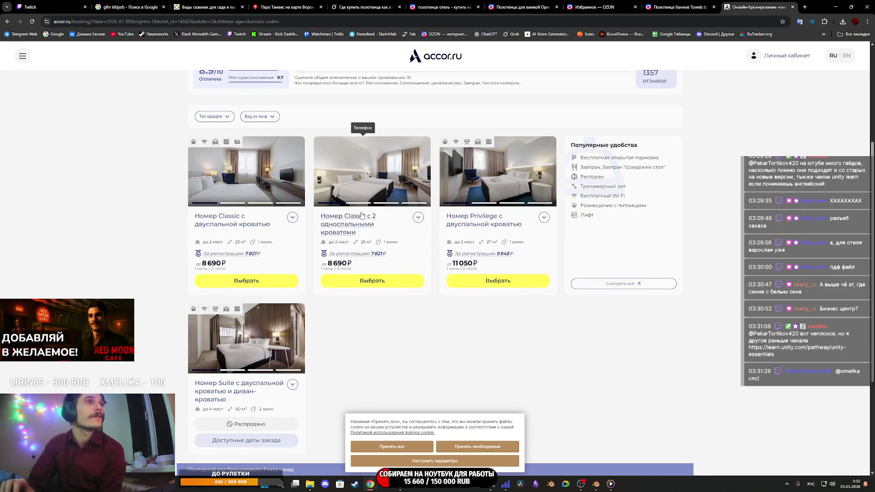
{"action": "mouse_move", "coordinate": [285, 239]}
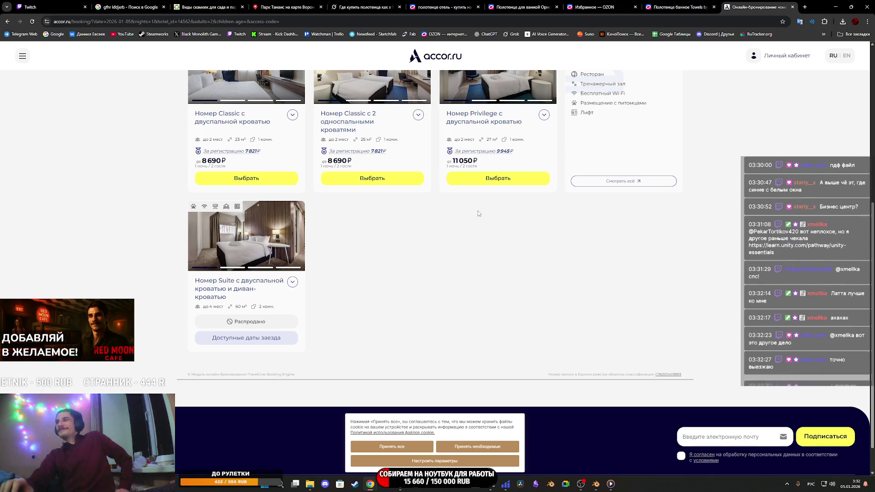
{"action": "scroll", "coordinate": [491, 200], "scroll_direction": "up", "scroll_amount": 6}
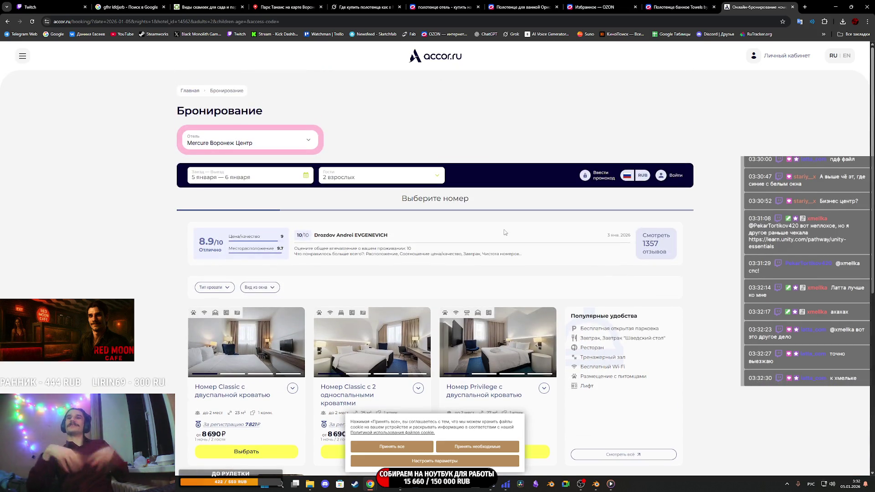
{"action": "scroll", "coordinate": [484, 357], "scroll_direction": "down", "scroll_amount": 3}
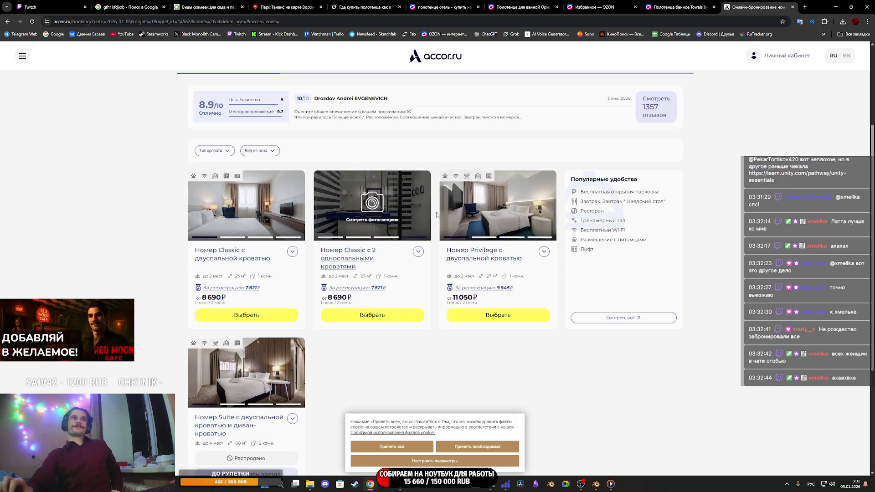
{"action": "left_click", "coordinate": [507, 210]}
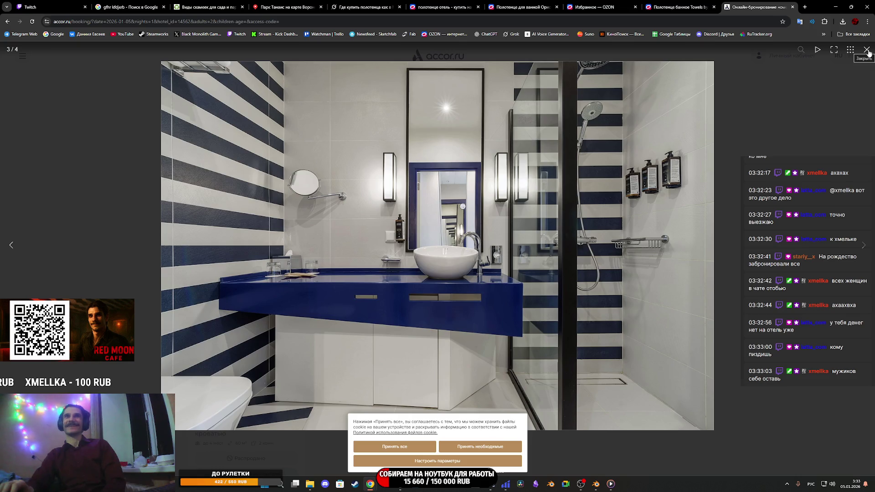
{"action": "left_click", "coordinate": [868, 52]}
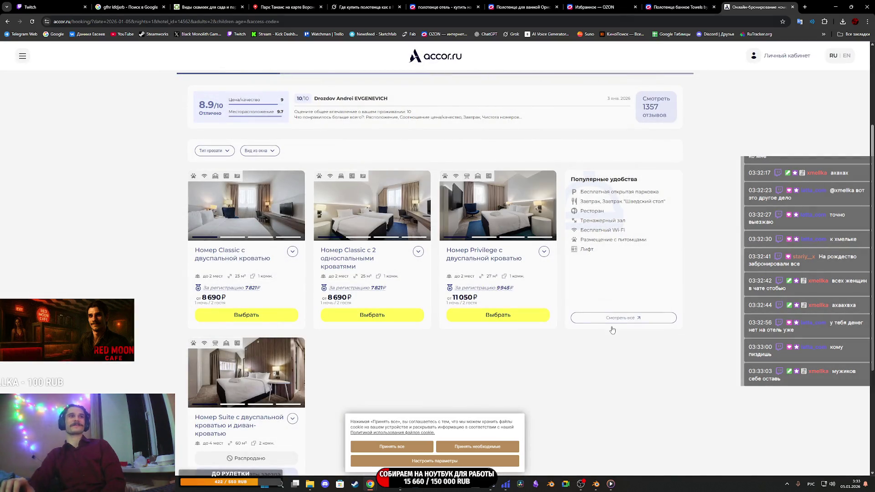
{"action": "scroll", "coordinate": [461, 366], "scroll_direction": "up", "scroll_amount": 3}
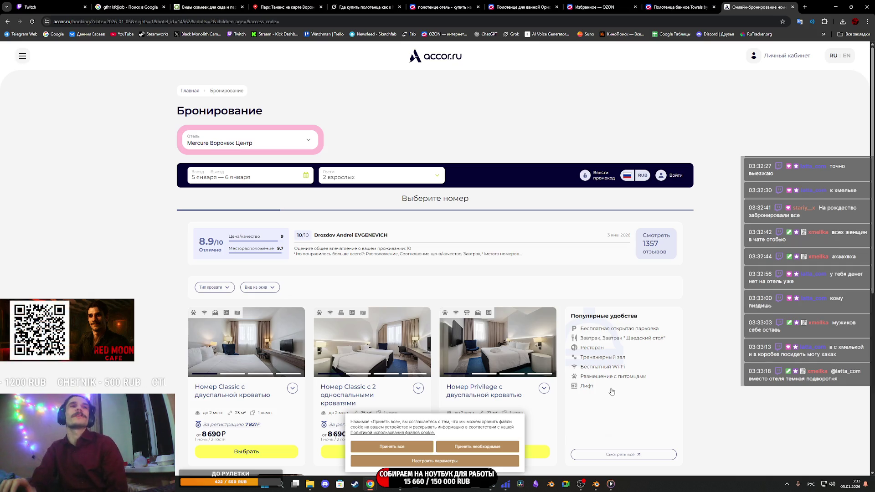
Close the accor.ru booking tab, then close the Grok towel-shopping chat tab.
{"action": "middle_click", "coordinate": [744, 4]}
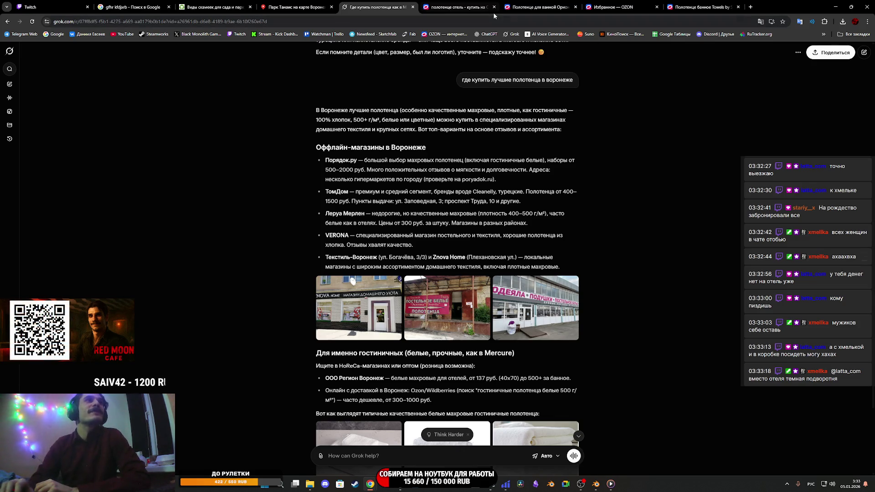
{"action": "mouse_move", "coordinate": [495, 14]}
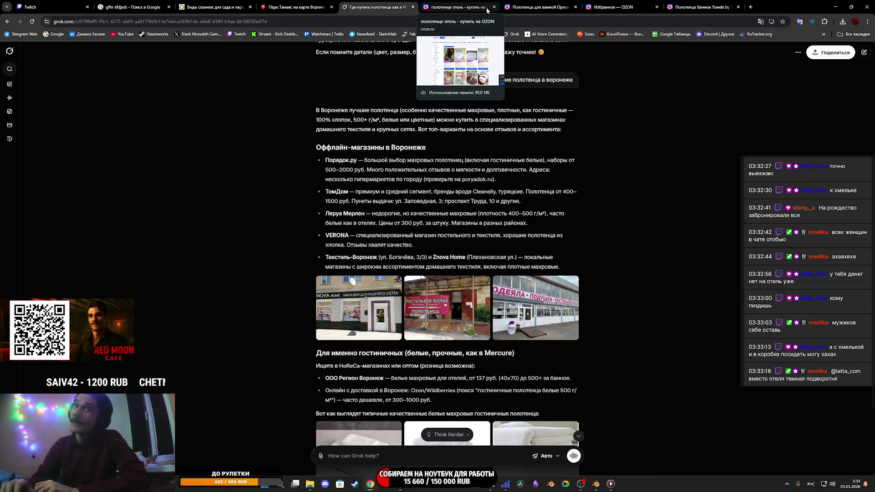
{"action": "middle_click", "coordinate": [392, 5]}
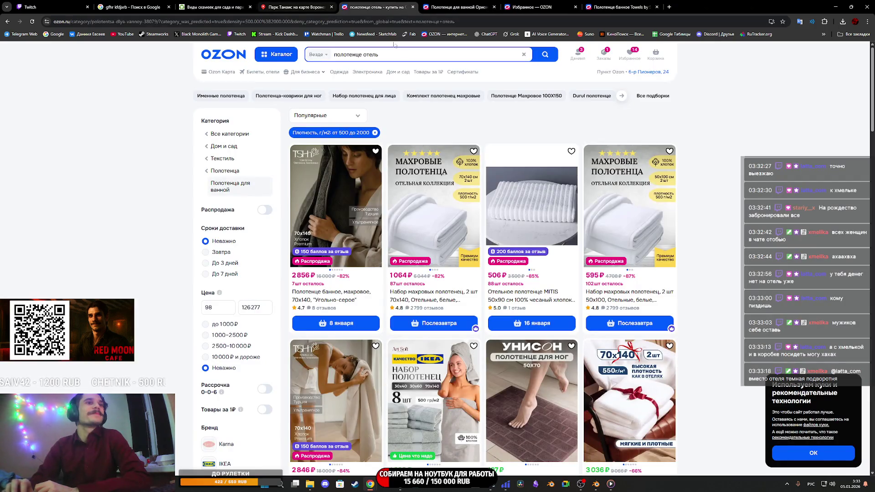
Browse the Ozon 'полотенце отель' towel results, then return to the Парк Танаис panorama.
{"action": "scroll", "coordinate": [494, 144], "scroll_direction": "down", "scroll_amount": 6}
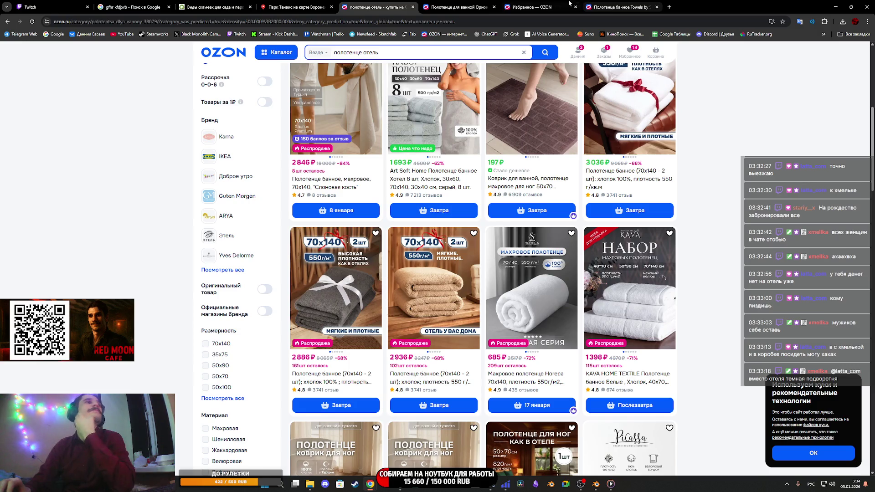
{"action": "left_click", "coordinate": [291, 4]}
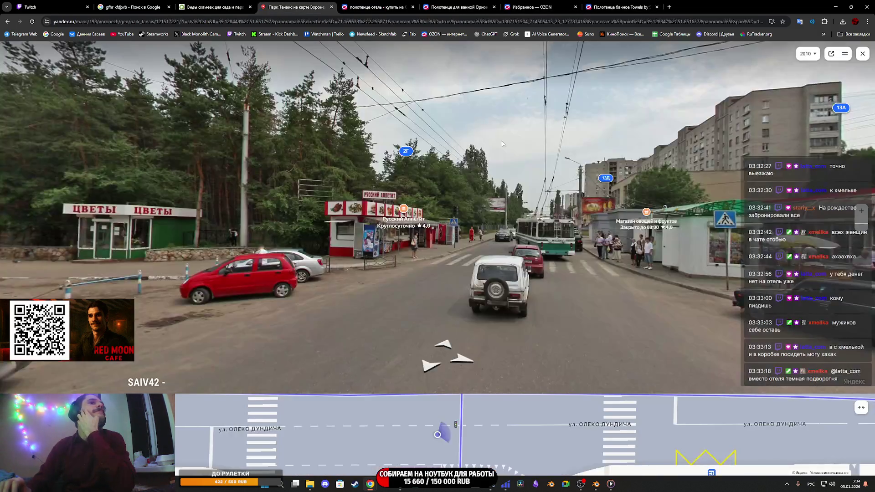
Rotate the Парк Танаис street panorama and switch from the 2019 summer capture to the newer autumn capture.
{"action": "left_click_drag", "start_coordinate": [413, 250], "coordinate": [556, 233]}
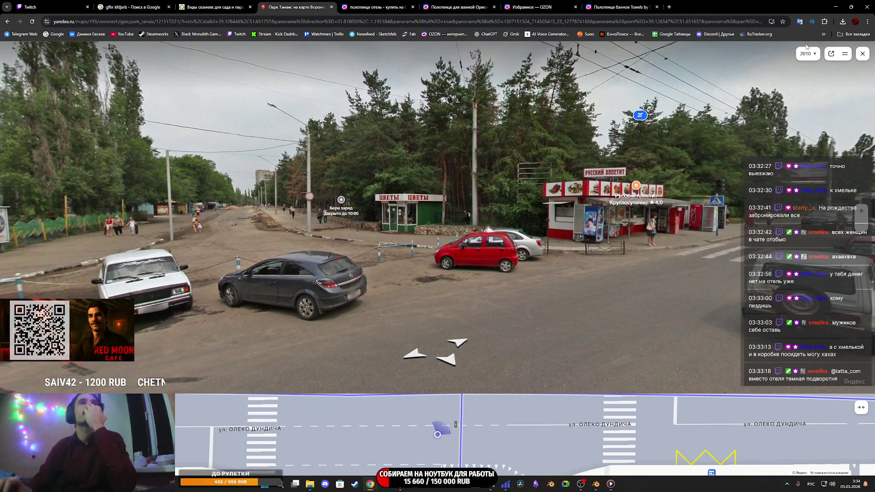
{"action": "left_click", "coordinate": [807, 53]}
{"action": "left_click", "coordinate": [802, 70]}
{"action": "left_click", "coordinate": [807, 54]}
{"action": "left_click", "coordinate": [803, 80]}
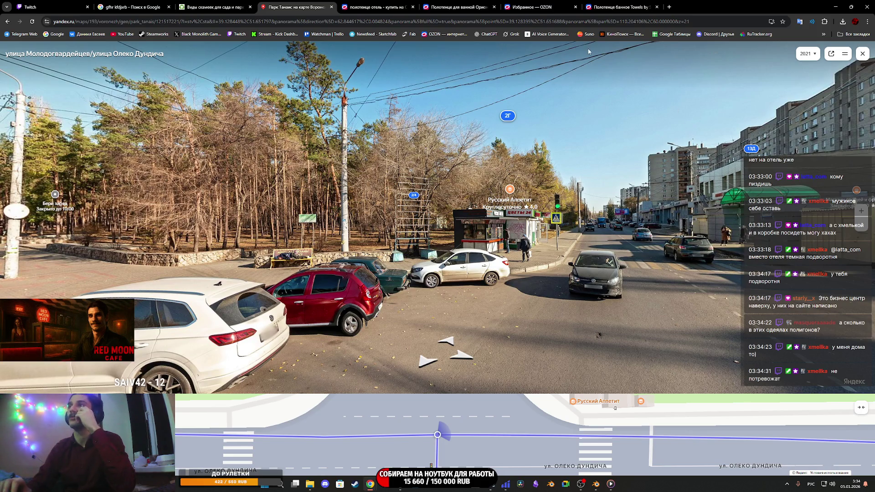
{"action": "left_click", "coordinate": [536, 4]}
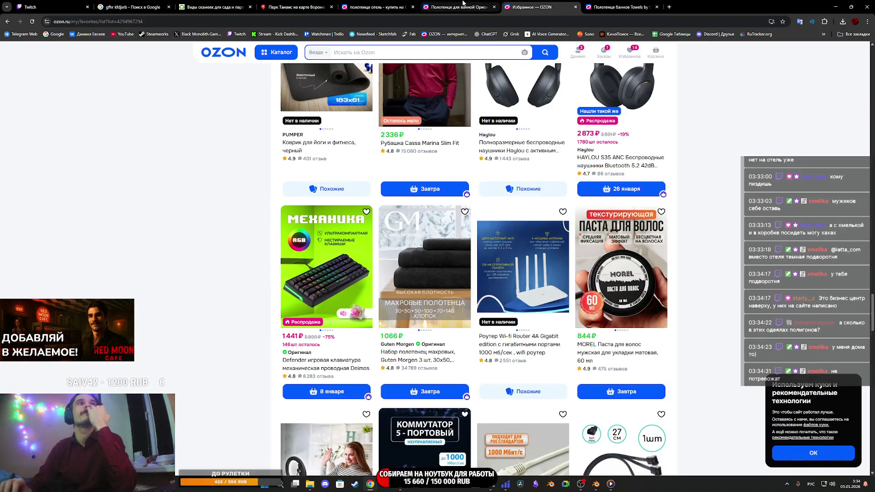
Look over the Орион two-pack terry towel set page, then return to the 'полотенце отель' results.
{"action": "left_click", "coordinate": [463, 6]}
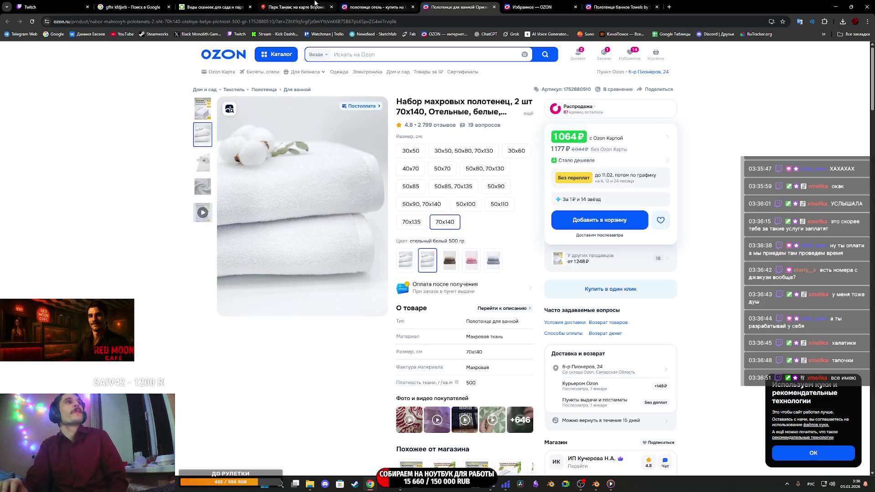
{"action": "left_click", "coordinate": [367, 4]}
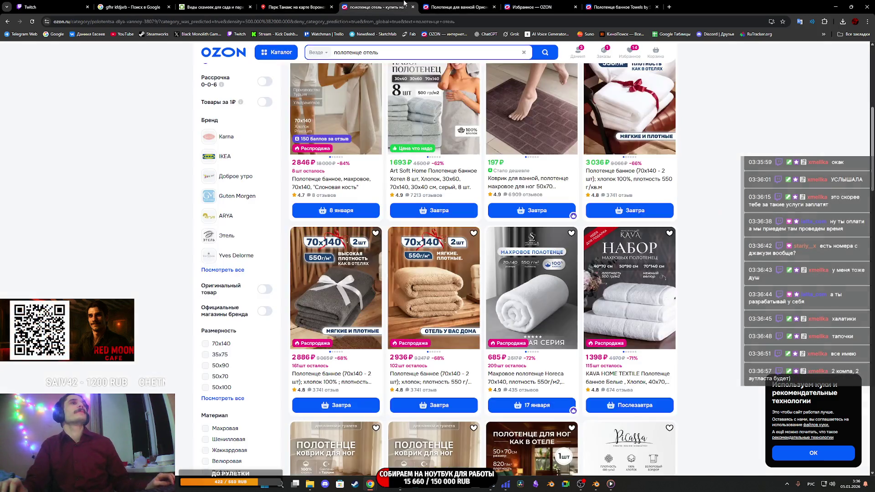
Close the garden bench article and go back to Google.
{"action": "left_click", "coordinate": [213, 5]}
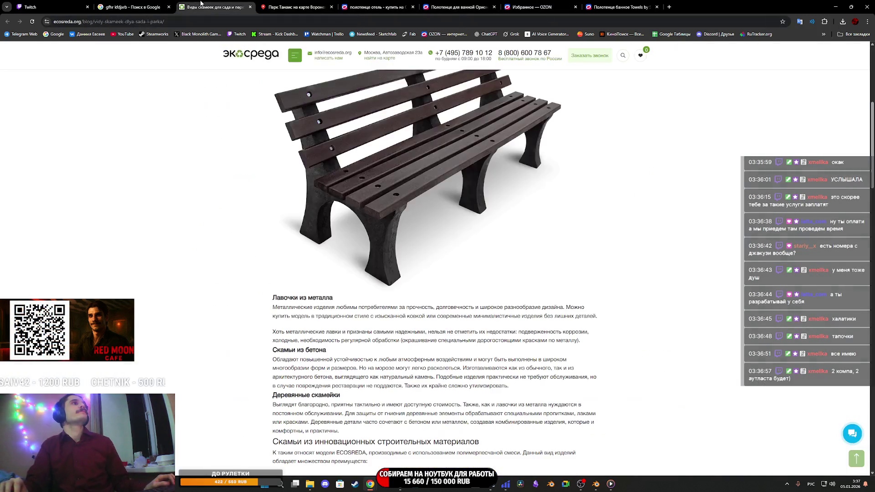
{"action": "key", "text": "ctrl+w"}
{"action": "left_click", "coordinate": [130, 7]}
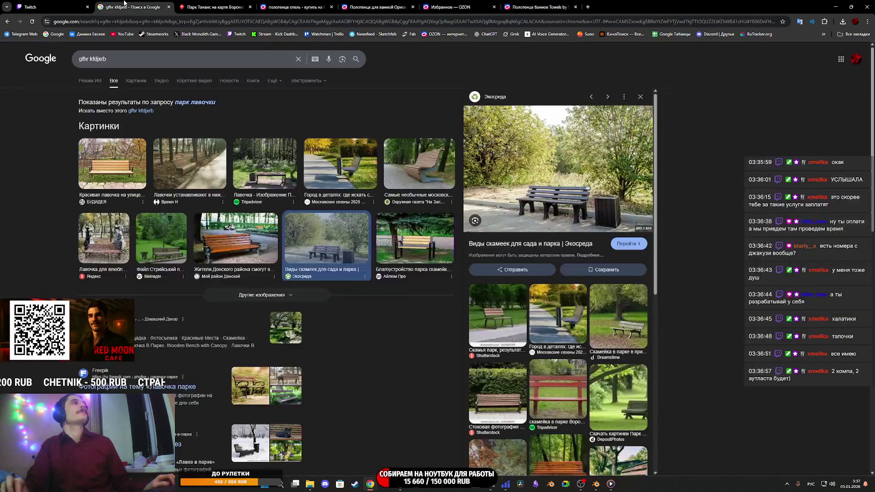
Search Google for 'marriott воронеж' and open the official Voronezh Marriott site.
{"action": "triple_click", "coordinate": [75, 58]}
{"action": "type", "text": "ьфккшщ"}
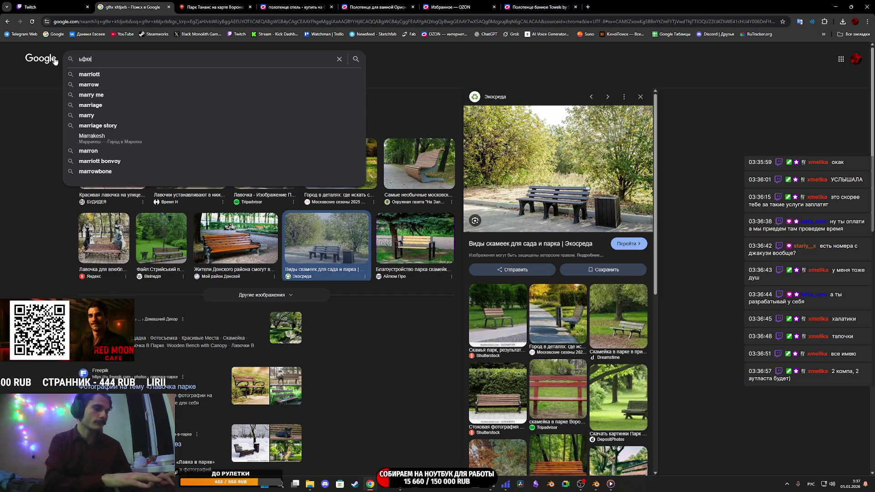
{"action": "key", "text": "Down"}
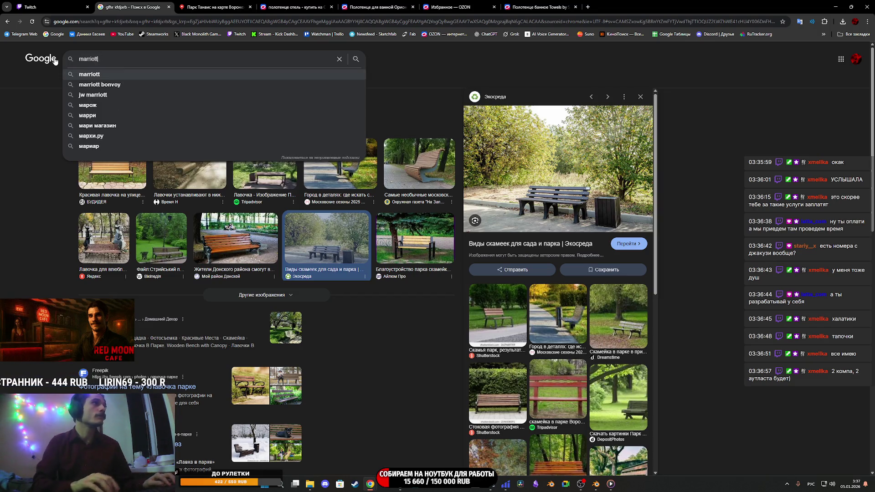
{"action": "key", "text": "Return"}
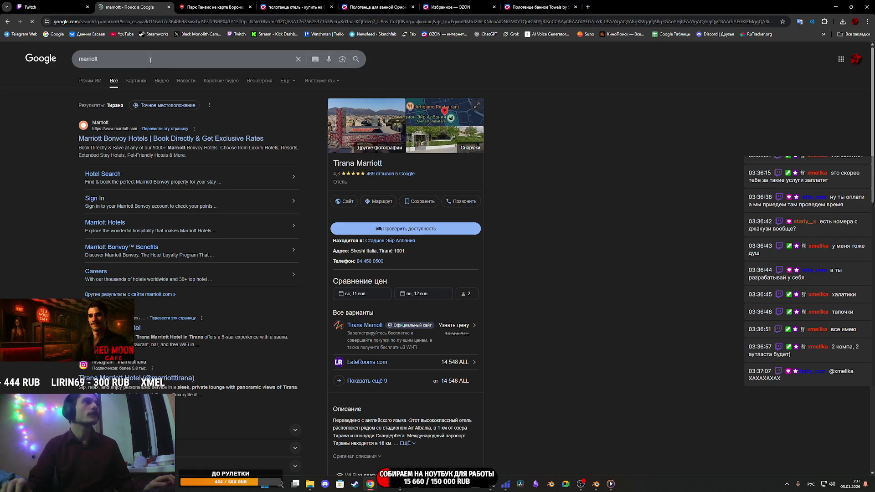
{"action": "left_click", "coordinate": [151, 60]}
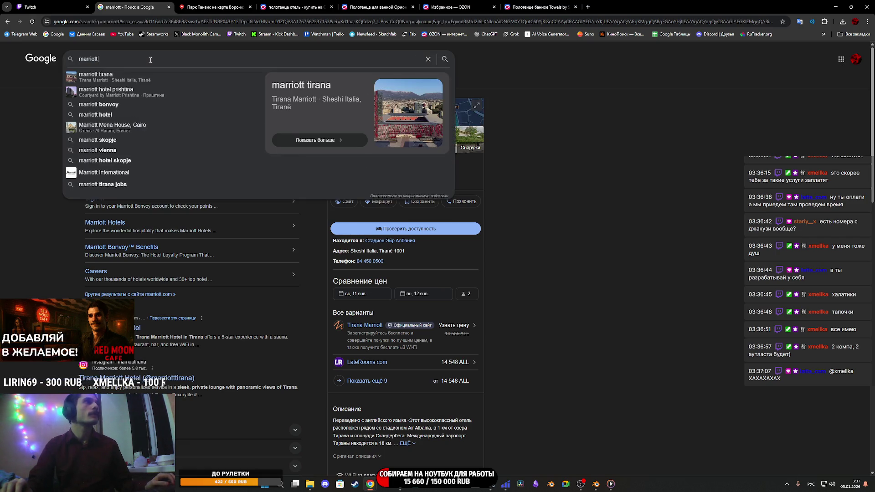
{"action": "type", "text": "воронеж"}
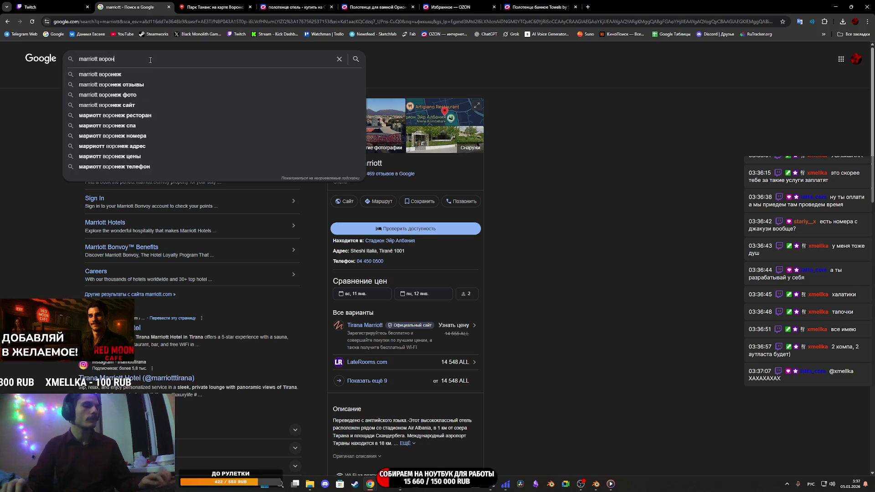
{"action": "key", "text": "Return"}
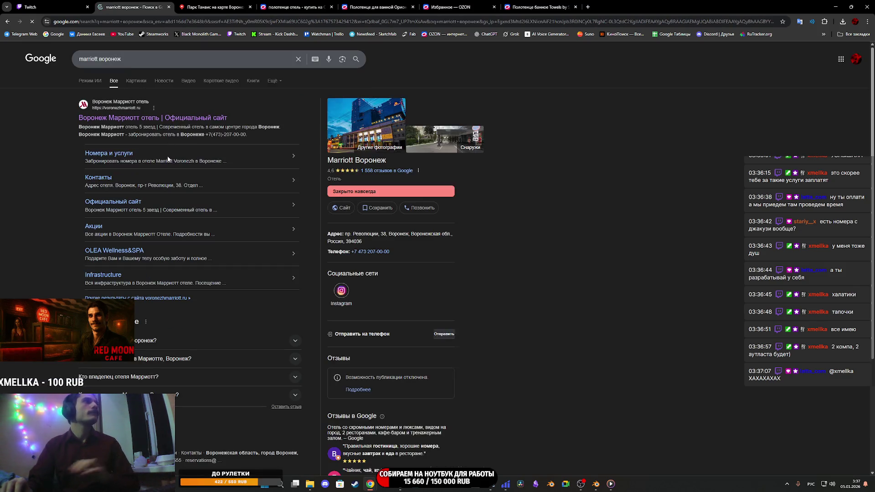
{"action": "left_click", "coordinate": [154, 119]}
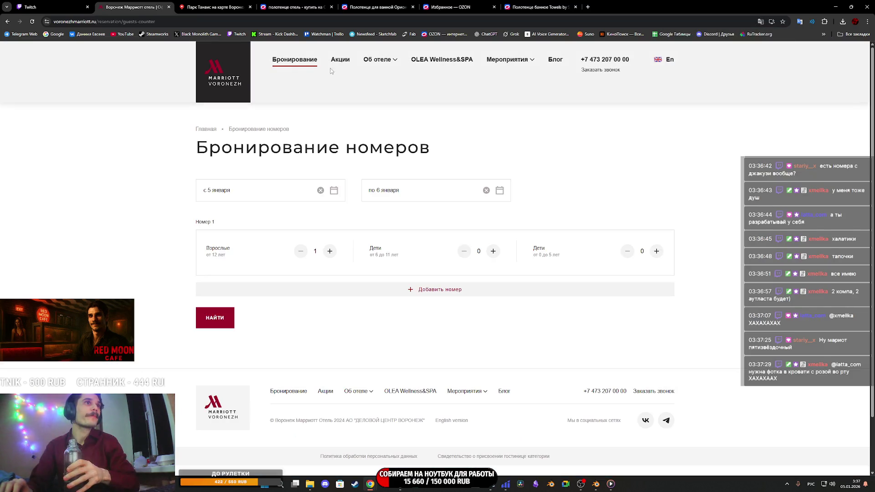
Scroll the Акции promo cards and open the Романтическое предложение offer.
{"action": "left_click", "coordinate": [340, 60]}
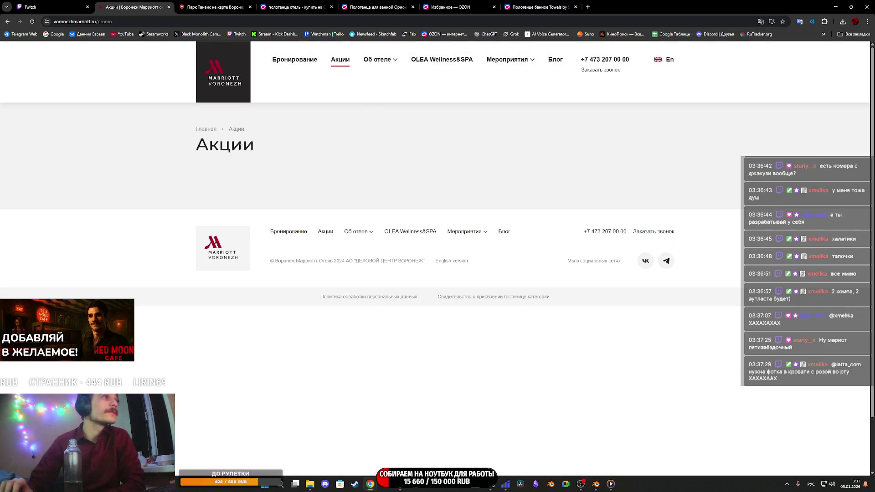
{"action": "scroll", "coordinate": [246, 180], "scroll_direction": "down", "scroll_amount": 1}
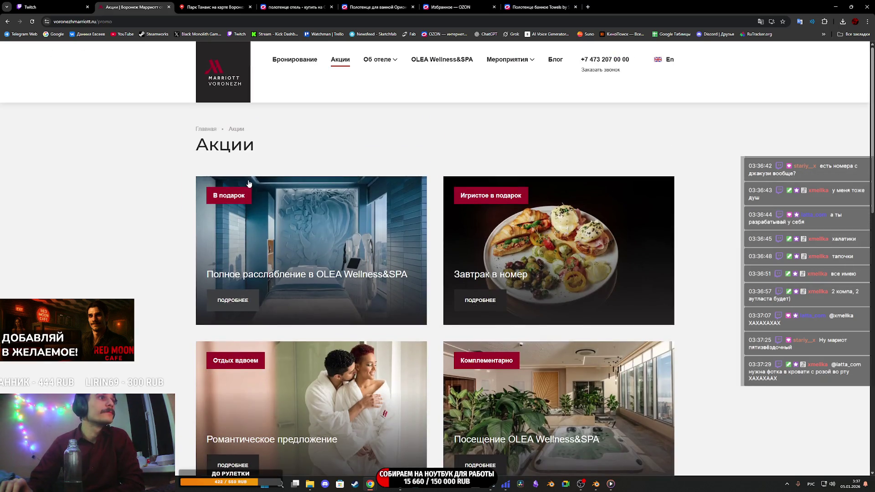
{"action": "scroll", "coordinate": [265, 193], "scroll_direction": "down", "scroll_amount": 4}
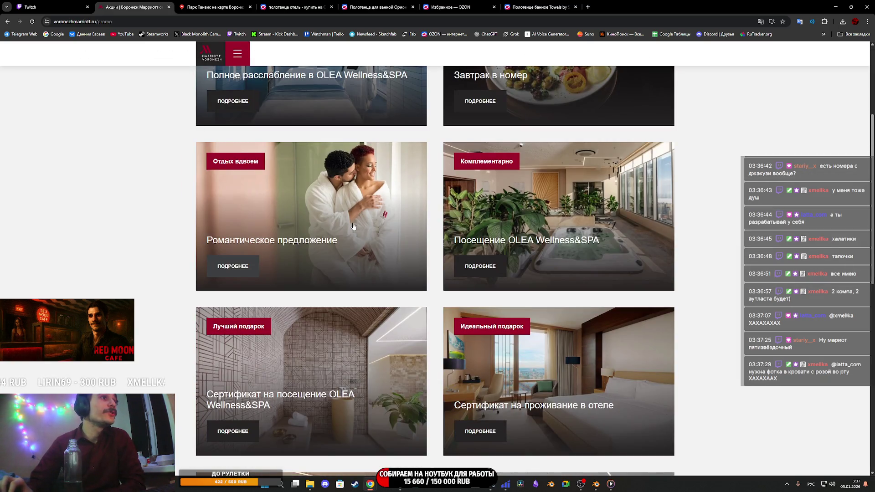
{"action": "left_click", "coordinate": [233, 266]}
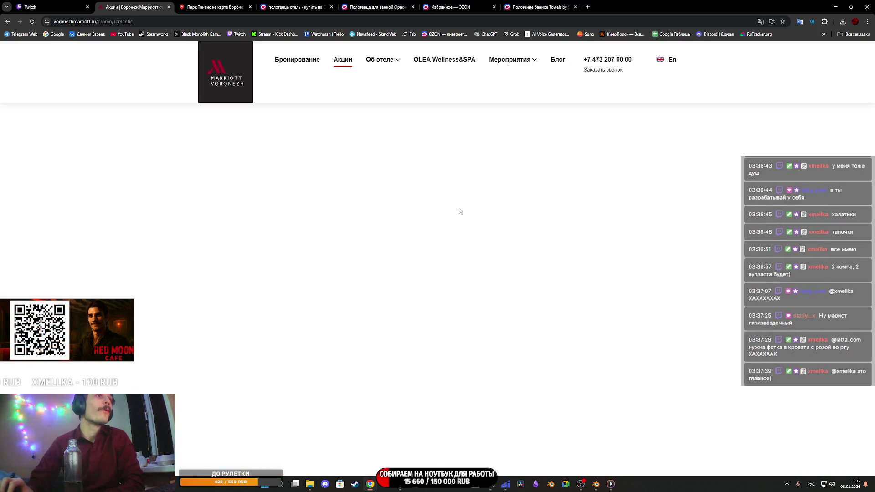
Read through the Романтическое предложение offer text, including its spa and pool paragraph.
{"action": "scroll", "coordinate": [505, 344], "scroll_direction": "down", "scroll_amount": 6}
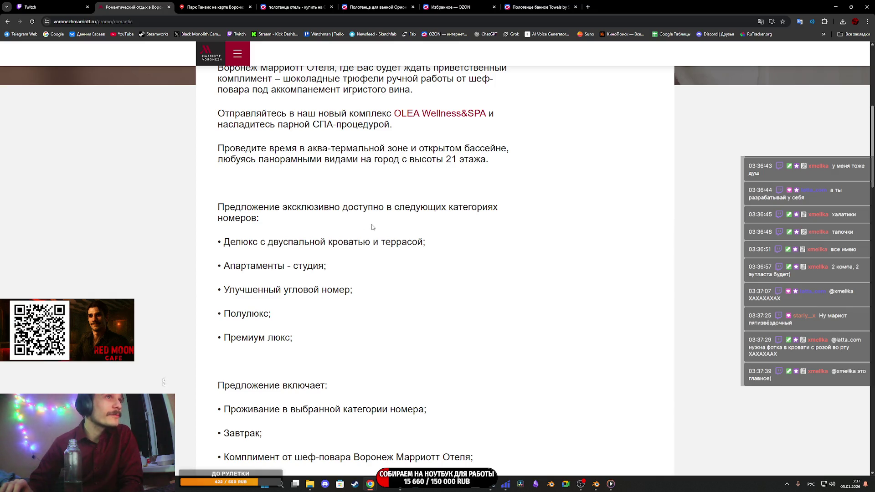
{"action": "mouse_move", "coordinate": [224, 149]}
{"action": "left_mouse_down"}
{"action": "mouse_move", "coordinate": [360, 149]}
{"action": "mouse_move", "coordinate": [458, 159]}
{"action": "mouse_move", "coordinate": [333, 160]}
{"action": "mouse_move", "coordinate": [482, 171]}
{"action": "left_mouse_up"}
{"action": "left_click", "coordinate": [481, 171]}
{"action": "scroll", "coordinate": [529, 209], "scroll_direction": "down", "scroll_amount": 7}
{"action": "scroll", "coordinate": [527, 203], "scroll_direction": "down", "scroll_amount": 12}
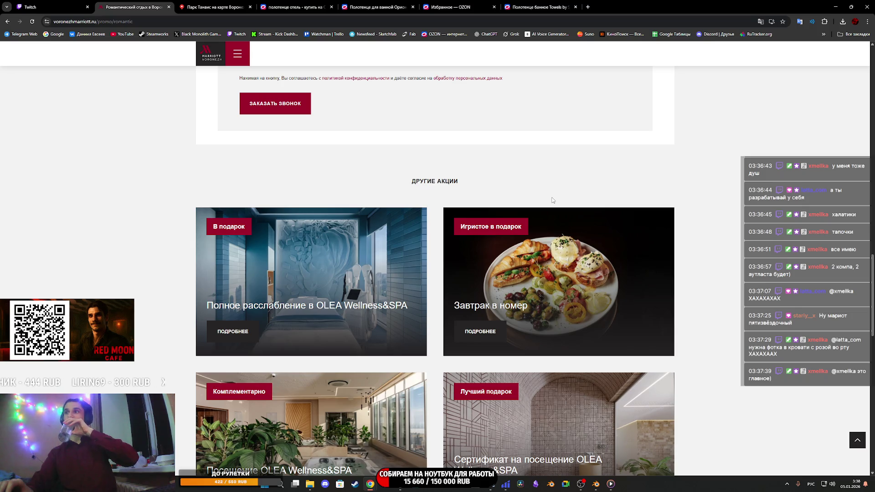
{"action": "scroll", "coordinate": [684, 252], "scroll_direction": "up", "scroll_amount": 5}
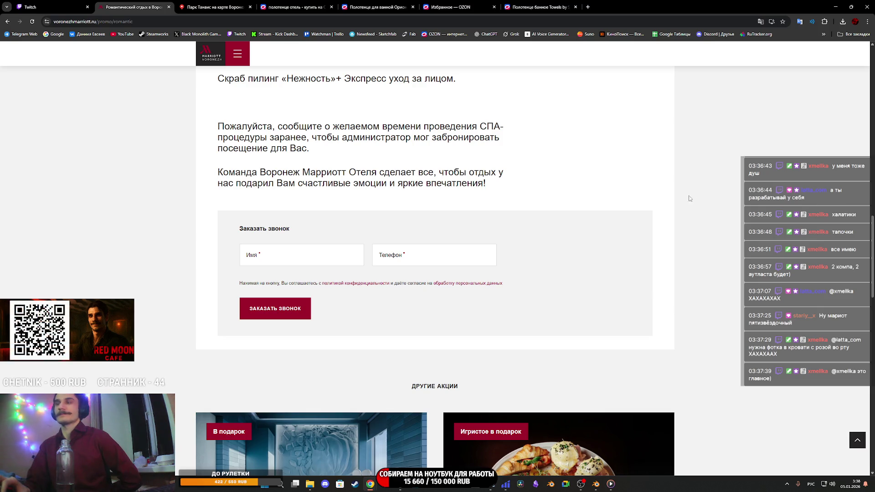
{"action": "scroll", "coordinate": [568, 226], "scroll_direction": "up", "scroll_amount": 20}
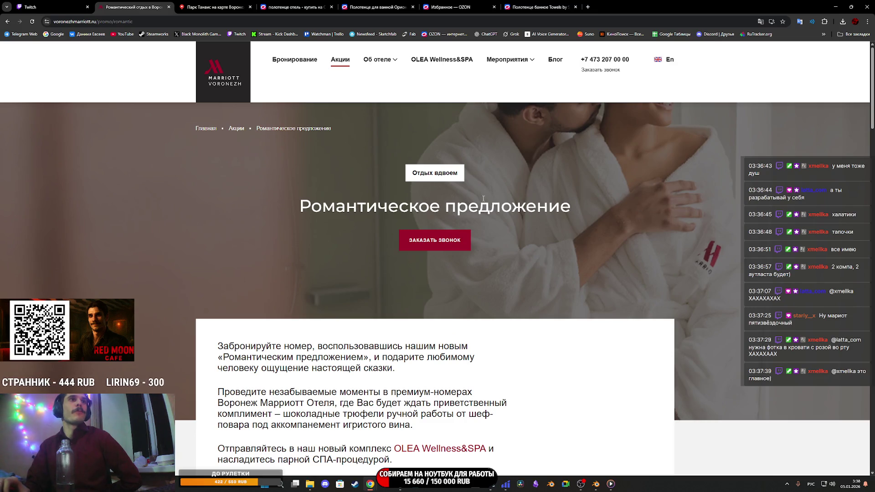
{"action": "scroll", "coordinate": [441, 230], "scroll_direction": "down", "scroll_amount": 7}
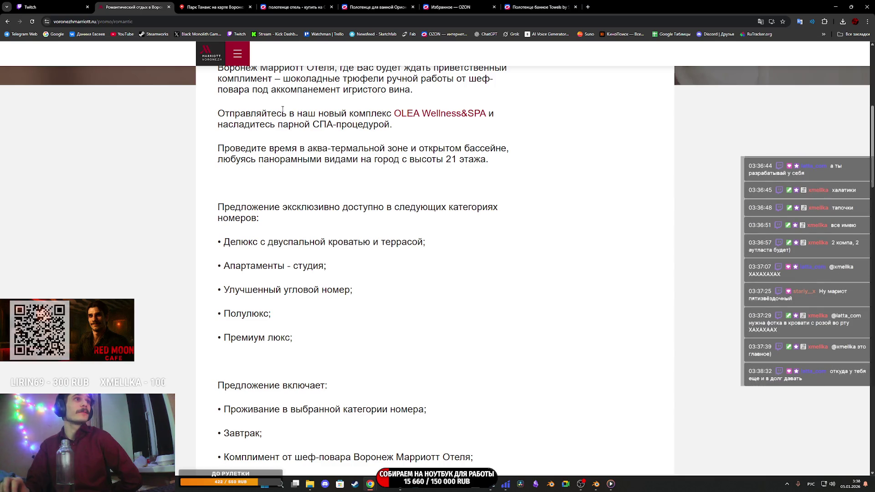
{"action": "scroll", "coordinate": [358, 151], "scroll_direction": "down", "scroll_amount": 8}
{"action": "scroll", "coordinate": [358, 162], "scroll_direction": "down", "scroll_amount": 6}
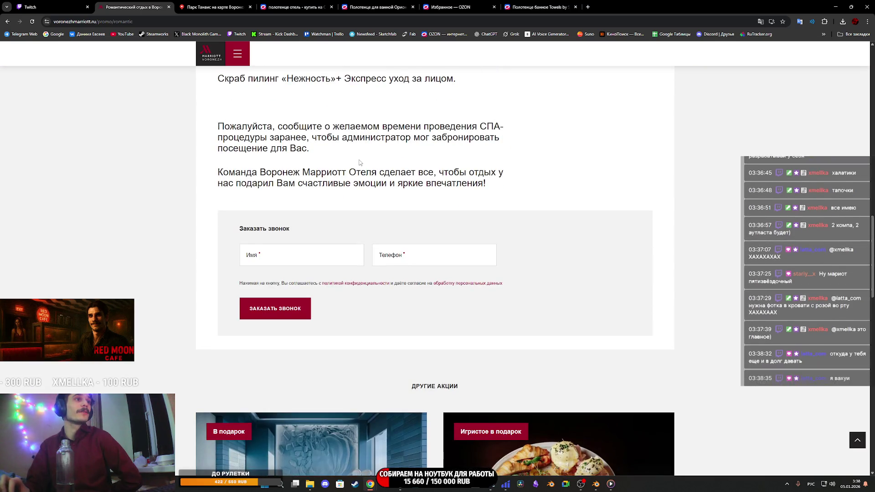
{"action": "scroll", "coordinate": [296, 219], "scroll_direction": "up", "scroll_amount": 7}
Re-read the offer's spa procedure section, then go to the Бронирование room booking page.
{"action": "left_click_drag", "start_coordinate": [258, 246], "coordinate": [447, 234]}
{"action": "left_click", "coordinate": [447, 234]}
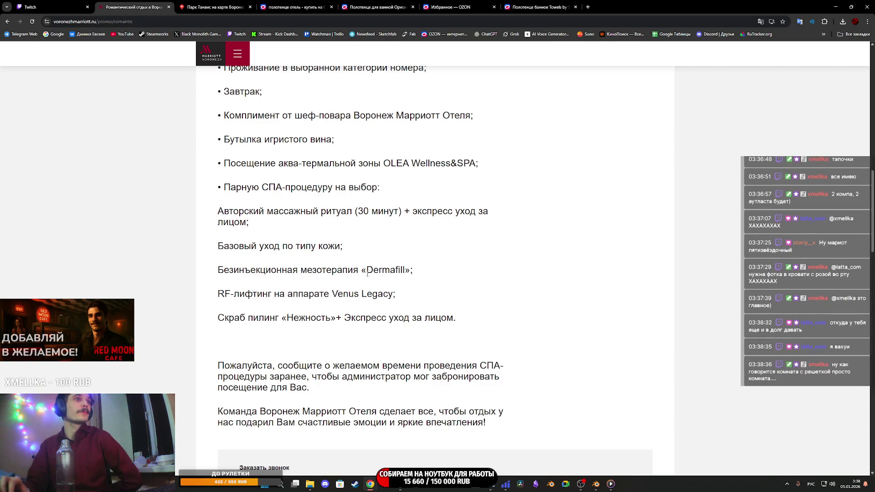
{"action": "scroll", "coordinate": [349, 287], "scroll_direction": "up", "scroll_amount": 3}
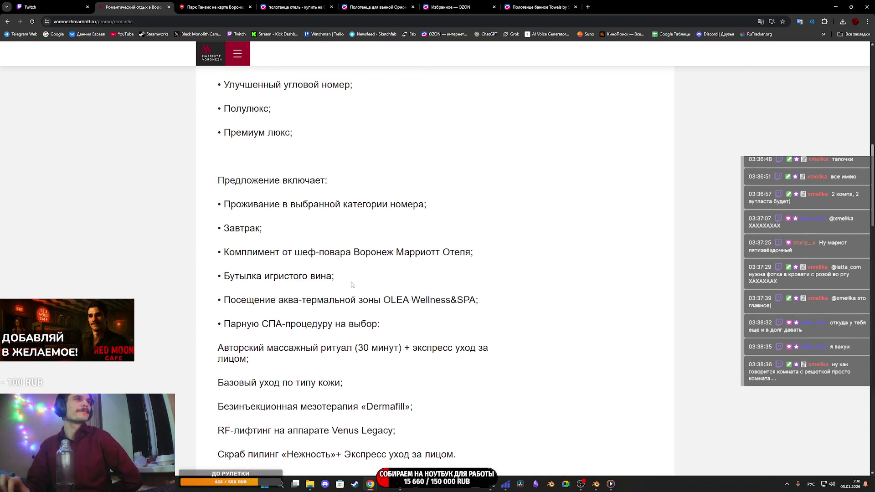
{"action": "scroll", "coordinate": [269, 209], "scroll_direction": "down", "scroll_amount": 1}
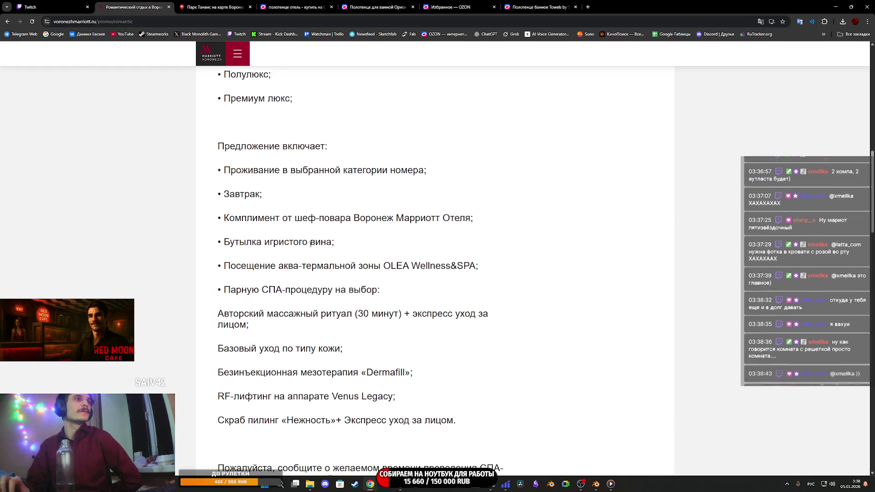
{"action": "scroll", "coordinate": [301, 244], "scroll_direction": "up", "scroll_amount": 5}
{"action": "scroll", "coordinate": [311, 247], "scroll_direction": "up", "scroll_amount": 9}
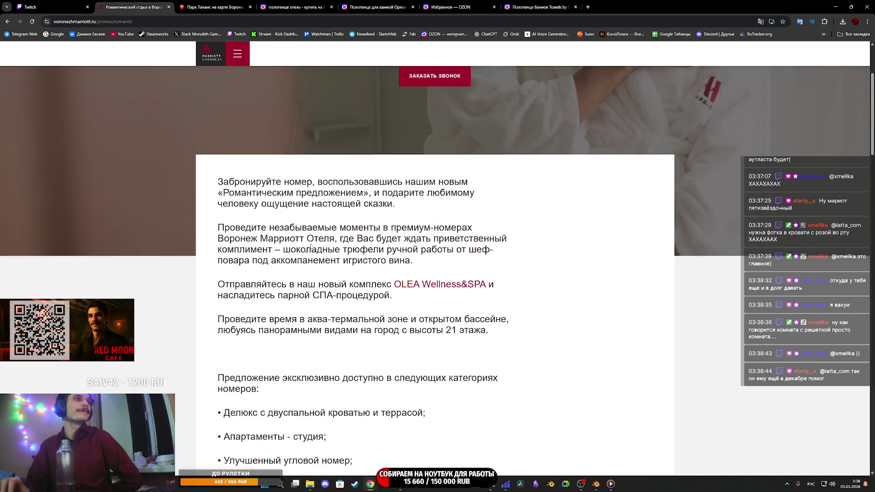
{"action": "left_click", "coordinate": [306, 64]}
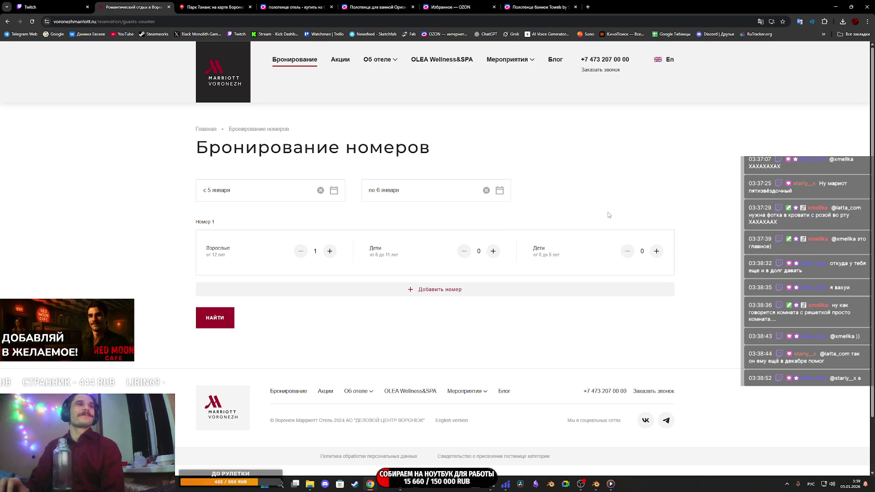
{"action": "scroll", "coordinate": [613, 220], "scroll_direction": "down", "scroll_amount": 2}
{"action": "scroll", "coordinate": [613, 219], "scroll_direction": "up", "scroll_amount": 2}
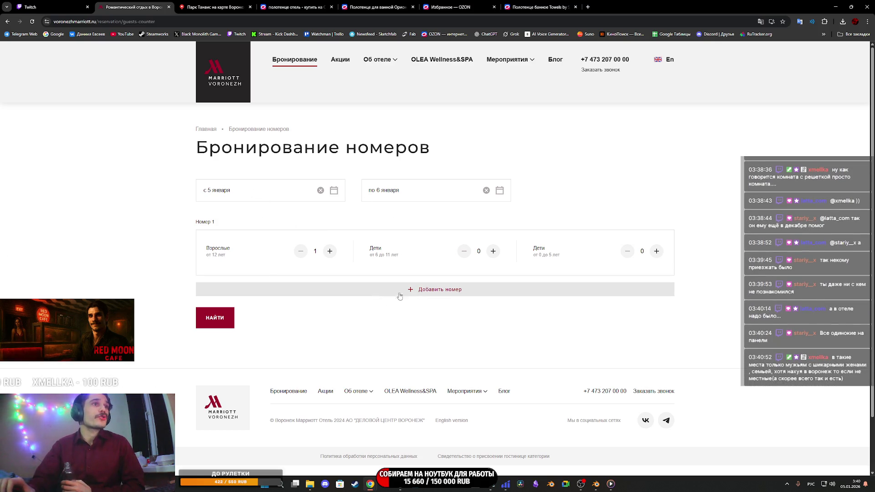
{"action": "left_click", "coordinate": [232, 321]}
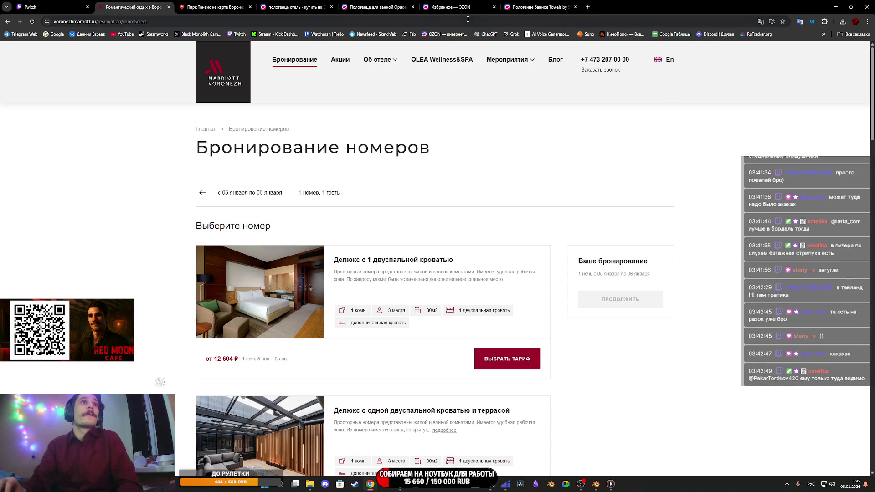
Scroll the 5–6 January room list down and back up to Апартаменты-студия from 16 836 ₽.
{"action": "scroll", "coordinate": [422, 205], "scroll_direction": "down", "scroll_amount": 5}
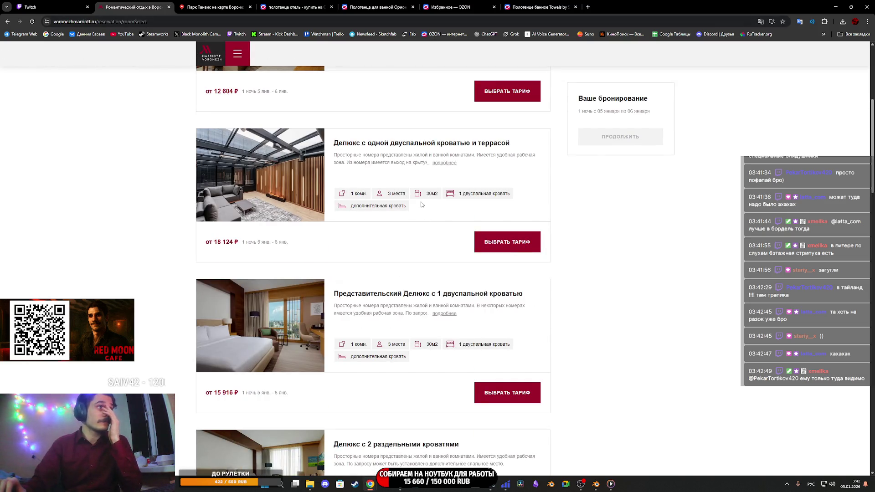
{"action": "scroll", "coordinate": [422, 204], "scroll_direction": "down", "scroll_amount": 8}
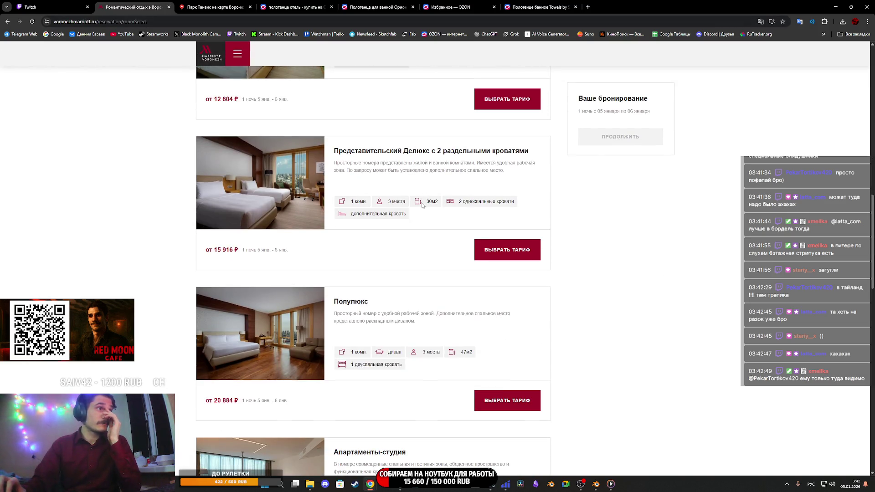
{"action": "scroll", "coordinate": [421, 205], "scroll_direction": "down", "scroll_amount": 4}
{"action": "scroll", "coordinate": [423, 207], "scroll_direction": "down", "scroll_amount": 5}
{"action": "scroll", "coordinate": [423, 207], "scroll_direction": "down", "scroll_amount": 3}
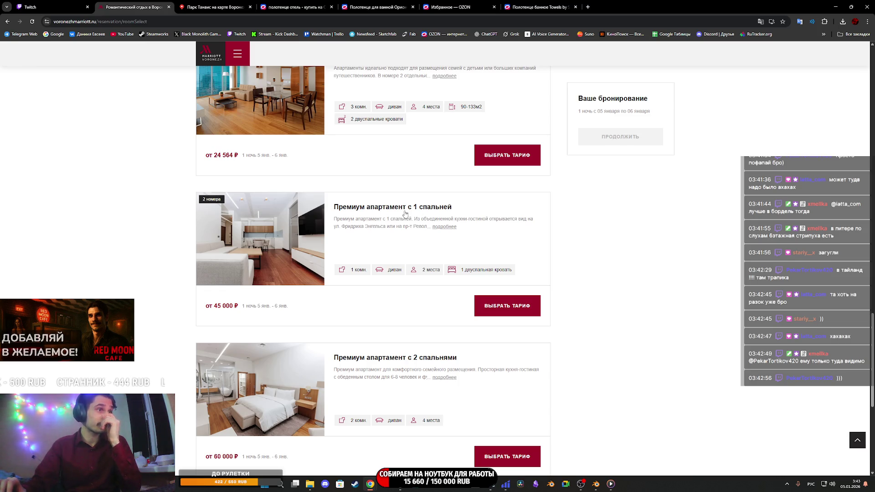
{"action": "scroll", "coordinate": [409, 217], "scroll_direction": "up", "scroll_amount": 3}
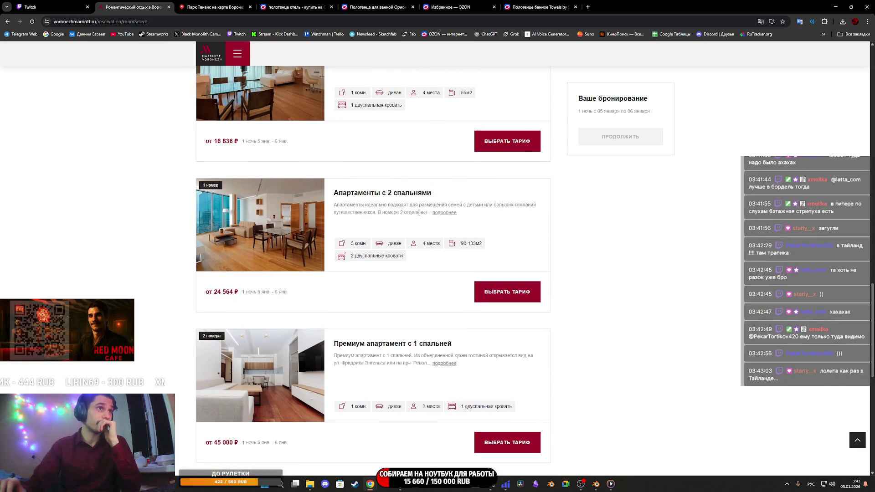
{"action": "scroll", "coordinate": [428, 212], "scroll_direction": "up", "scroll_amount": 3}
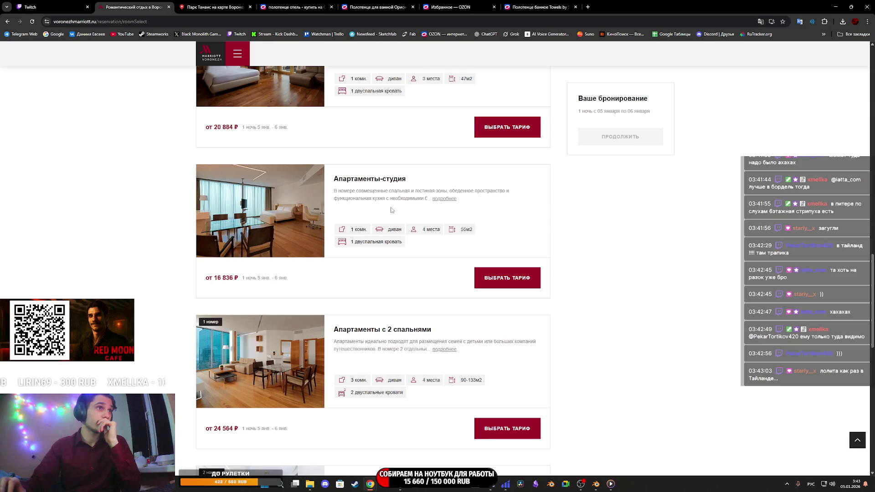
{"action": "left_click", "coordinate": [378, 185]}
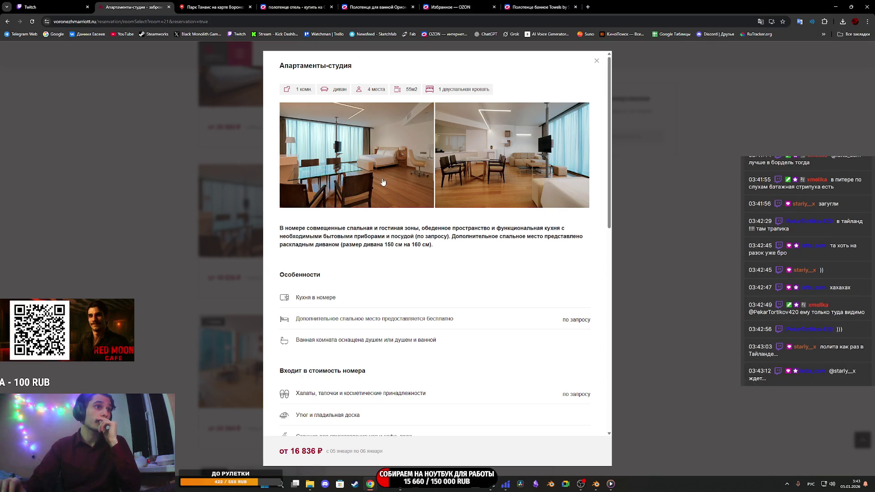
{"action": "scroll", "coordinate": [380, 250], "scroll_direction": "down", "scroll_amount": 3}
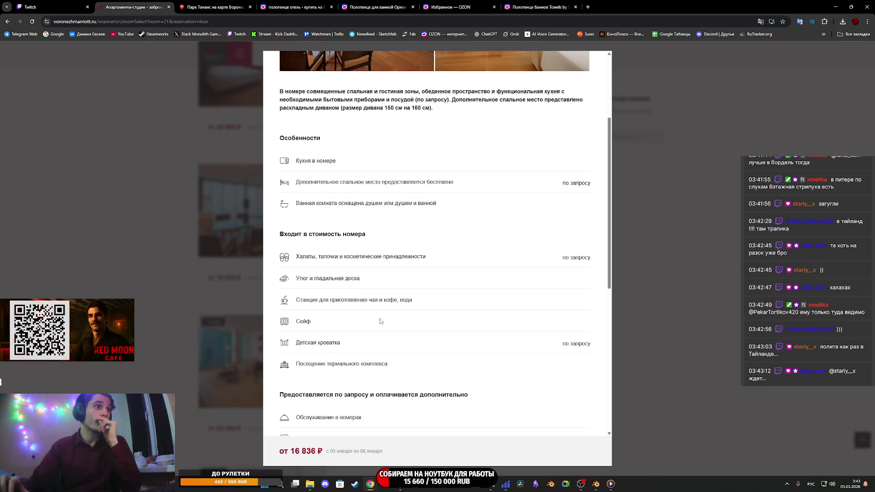
{"action": "mouse_move", "coordinate": [302, 258]}
{"action": "left_mouse_down"}
{"action": "mouse_move", "coordinate": [426, 260]}
{"action": "mouse_move", "coordinate": [358, 265]}
{"action": "left_mouse_up"}
{"action": "left_click", "coordinate": [326, 311]}
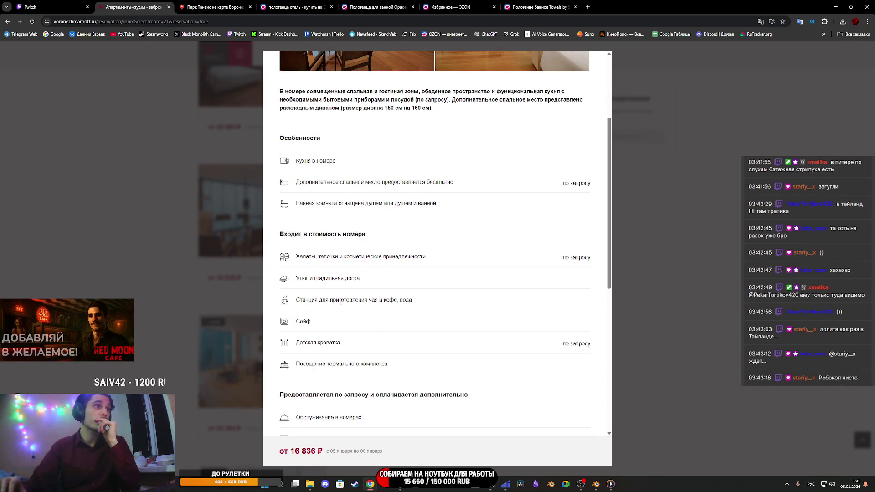
{"action": "scroll", "coordinate": [338, 339], "scroll_direction": "down", "scroll_amount": 2}
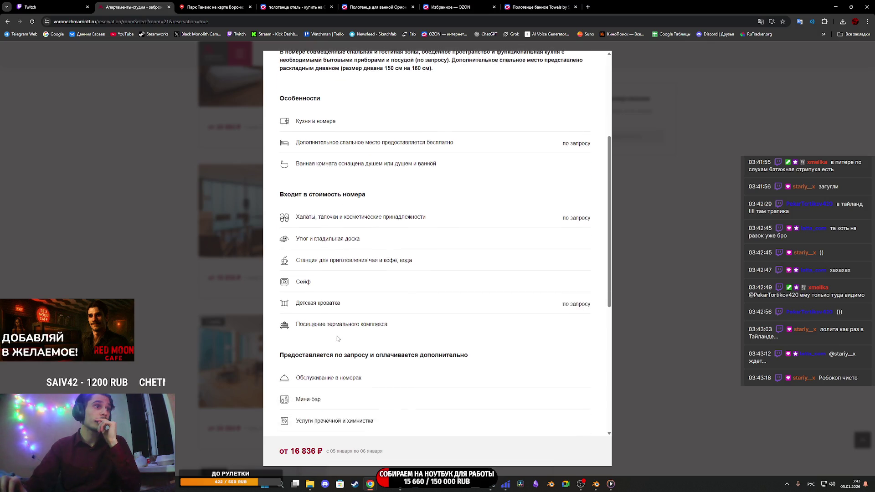
{"action": "mouse_move", "coordinate": [307, 337]}
{"action": "left_mouse_down"}
{"action": "mouse_move", "coordinate": [328, 341]}
{"action": "mouse_move", "coordinate": [295, 337]}
{"action": "left_mouse_up"}
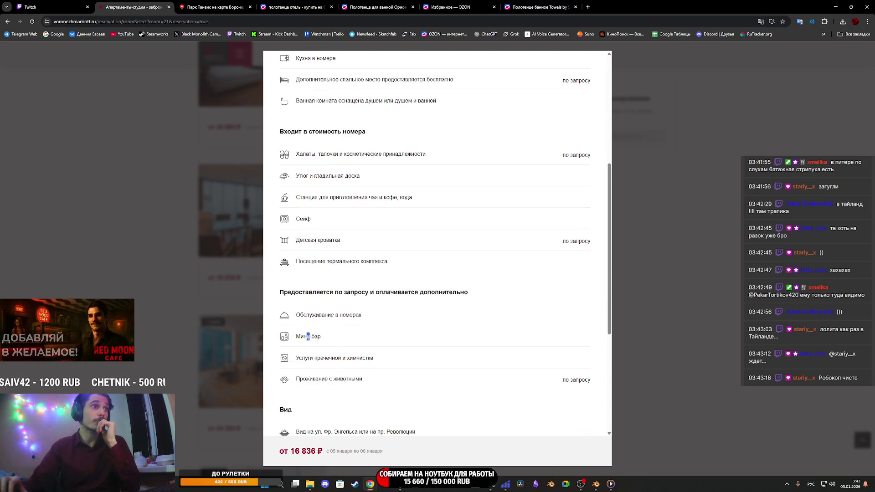
{"action": "scroll", "coordinate": [444, 235], "scroll_direction": "up", "scroll_amount": 5}
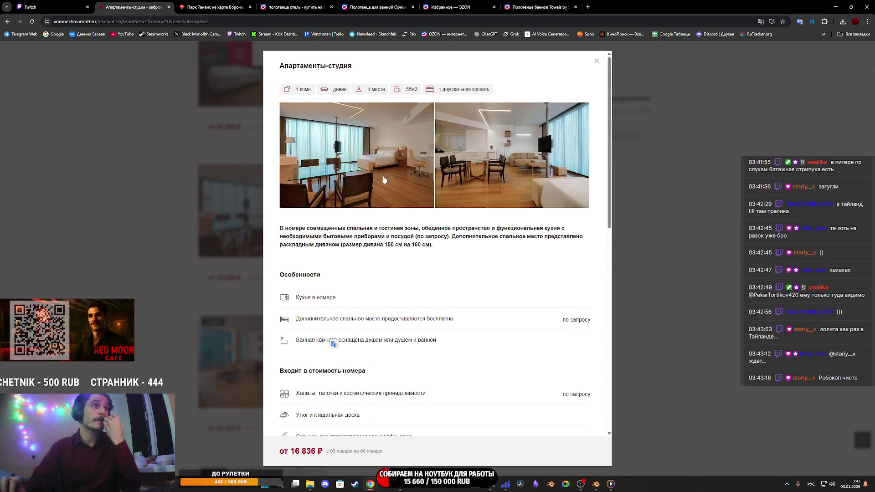
{"action": "left_click", "coordinate": [401, 166]}
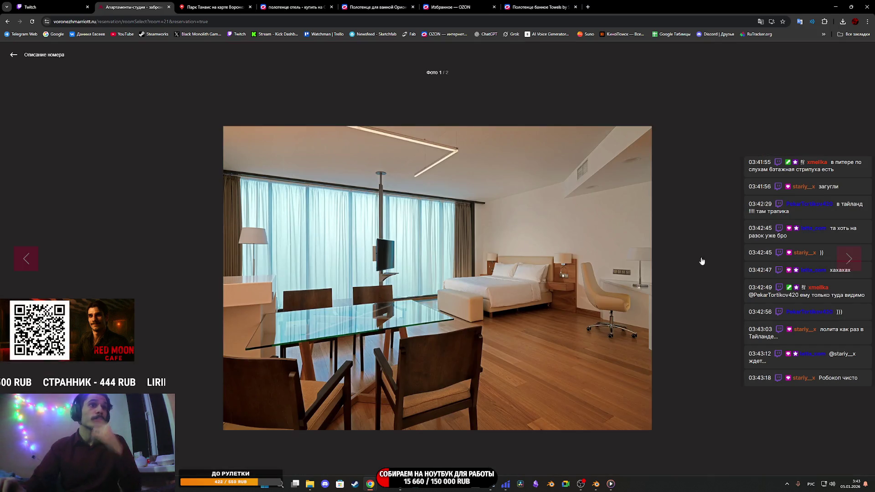
{"action": "left_click", "coordinate": [850, 260]}
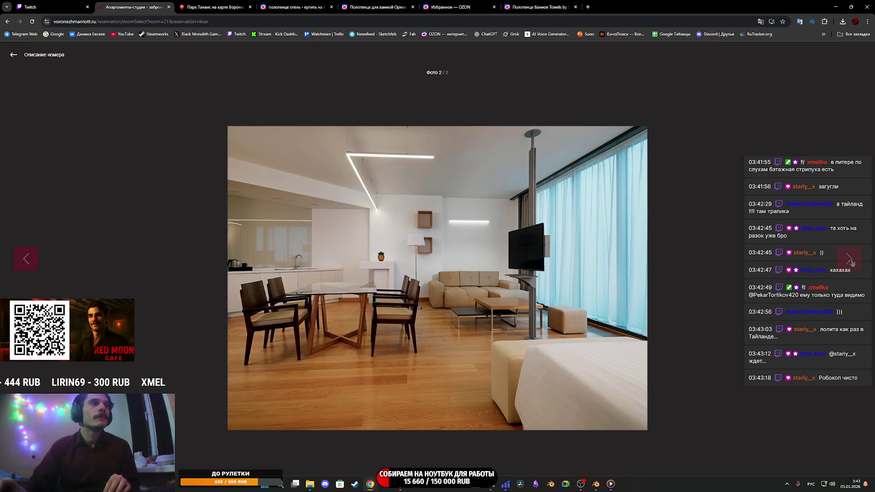
{"action": "left_click", "coordinate": [850, 260]}
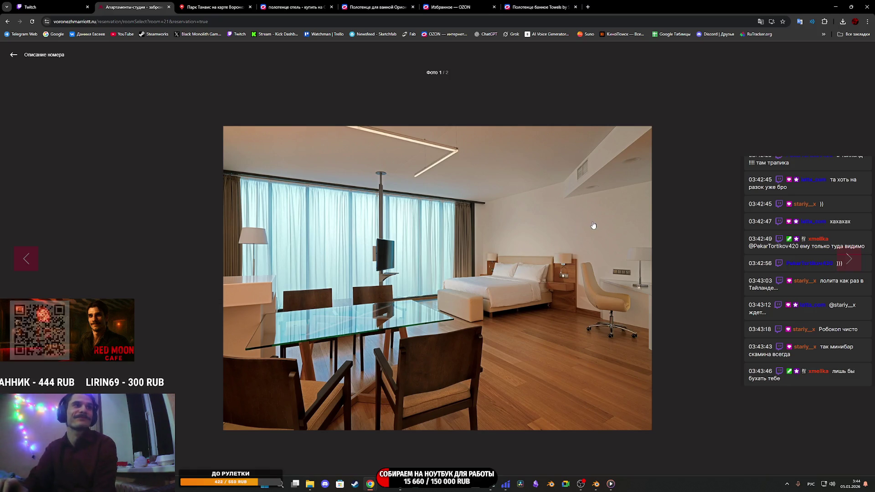
{"action": "left_click", "coordinate": [846, 261]}
{"action": "left_click", "coordinate": [846, 261]}
{"action": "left_click", "coordinate": [846, 261]}
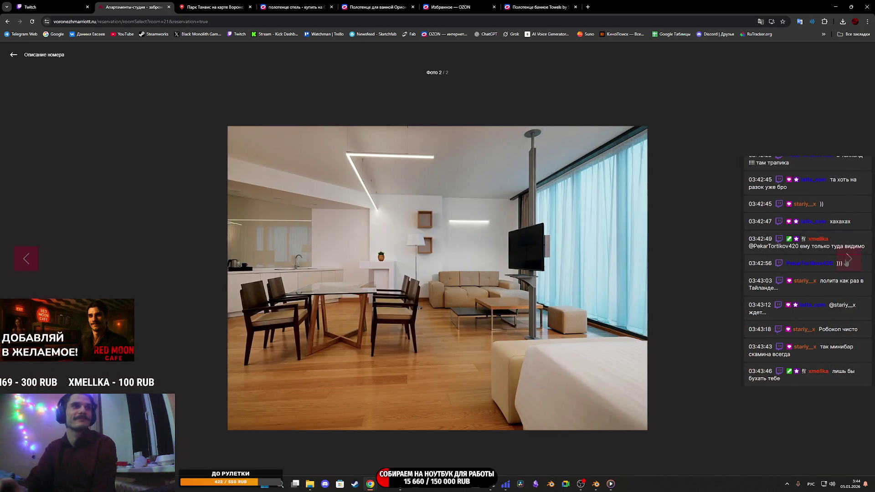
{"action": "left_click", "coordinate": [847, 261]}
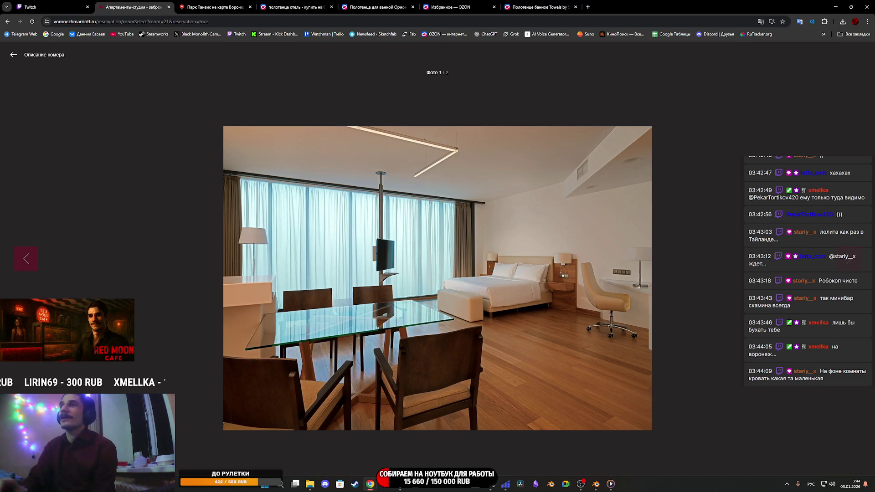
{"action": "key", "text": "Escape"}
{"action": "scroll", "coordinate": [480, 299], "scroll_direction": "down", "scroll_amount": 8}
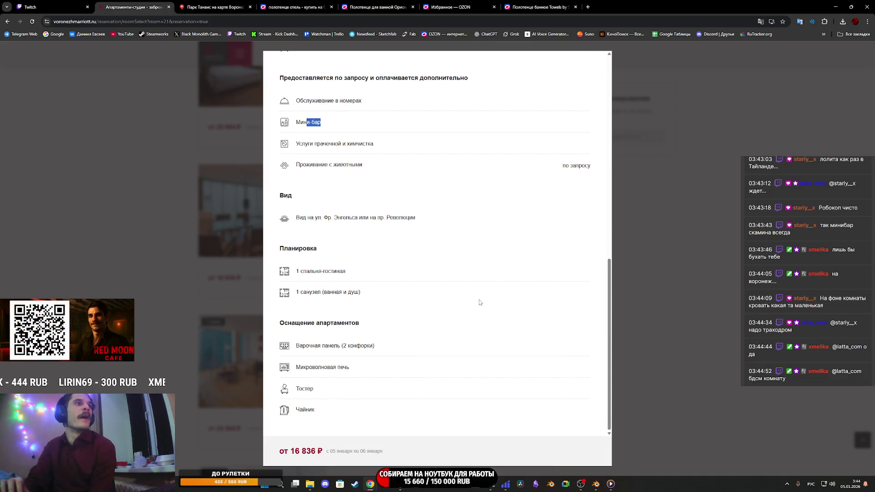
Scroll back up through the studio's description, then return to the Парк Танаис panorama.
{"action": "scroll", "coordinate": [479, 299], "scroll_direction": "up", "scroll_amount": 10}
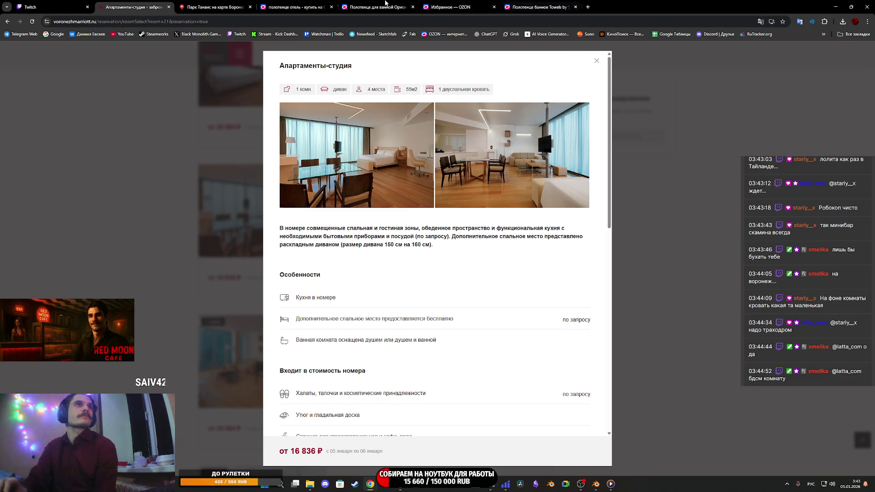
{"action": "left_click", "coordinate": [213, 7]}
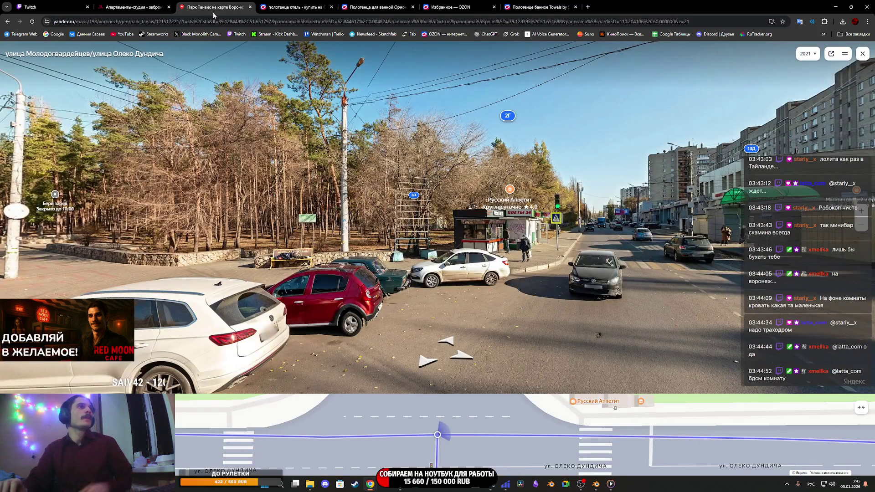
Run a web search for 'бардель воронеж' from the address bar.
{"action": "left_click", "coordinate": [98, 22]}
{"action": "type", "text": "бардель в"}
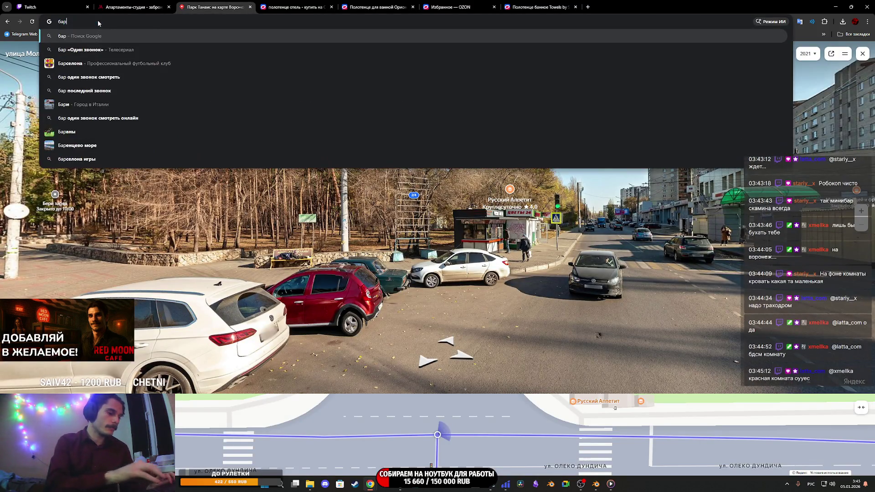
{"action": "type", "text": "оронеж"}
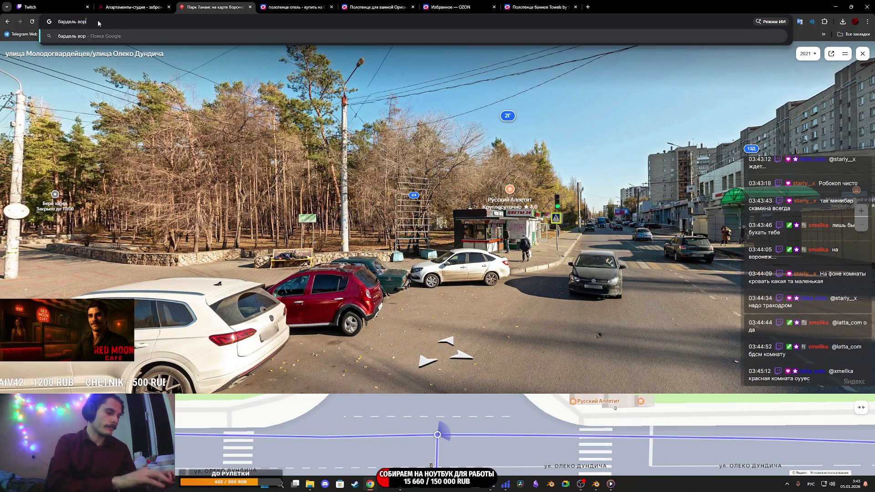
{"action": "key", "text": "Return"}
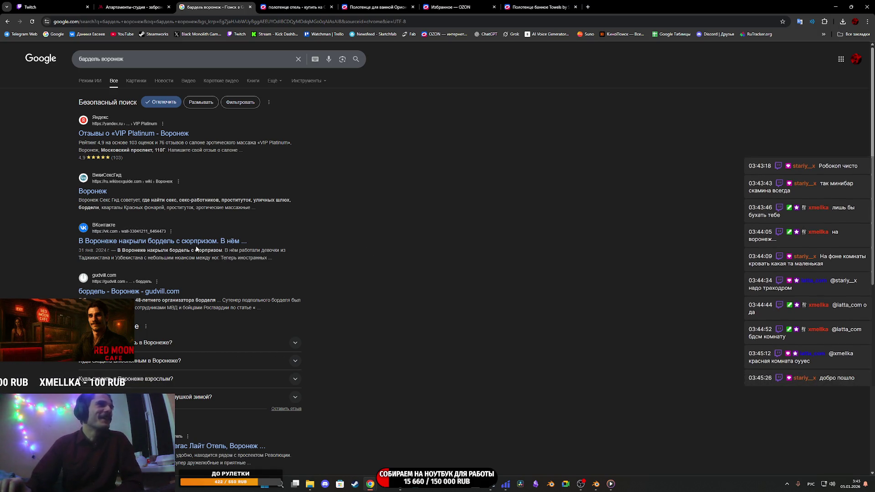
Open the VIP Platinum reviews and Воронеж city-guide results in new tabs, viewing the guide.
{"action": "middle_click", "coordinate": [158, 134]}
{"action": "middle_click", "coordinate": [104, 196]}
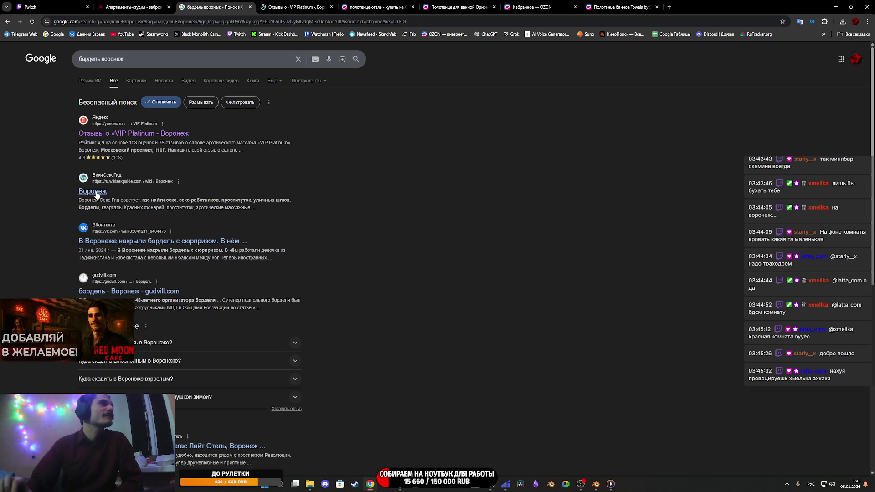
{"action": "left_click", "coordinate": [364, 5]}
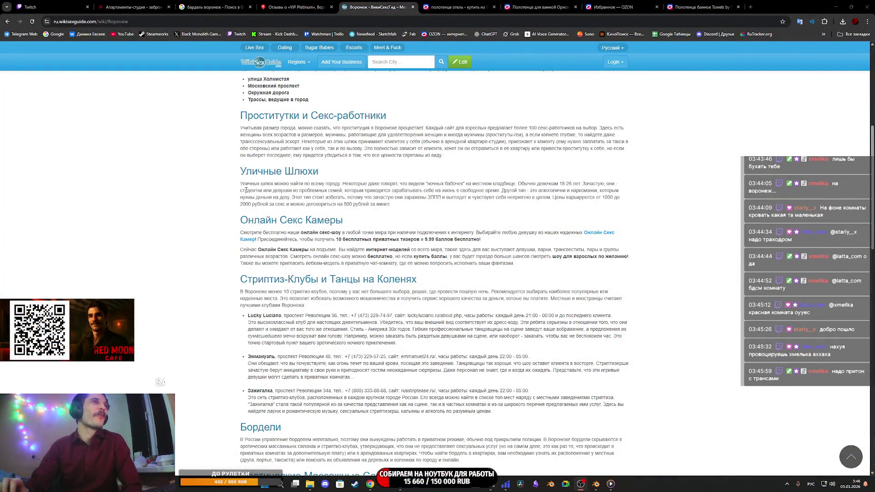
Read the Уличные Шлюхи paragraph line by line, highlighting passages from street workers to the price sentence.
{"action": "left_click_drag", "start_coordinate": [274, 184], "coordinate": [556, 185]}
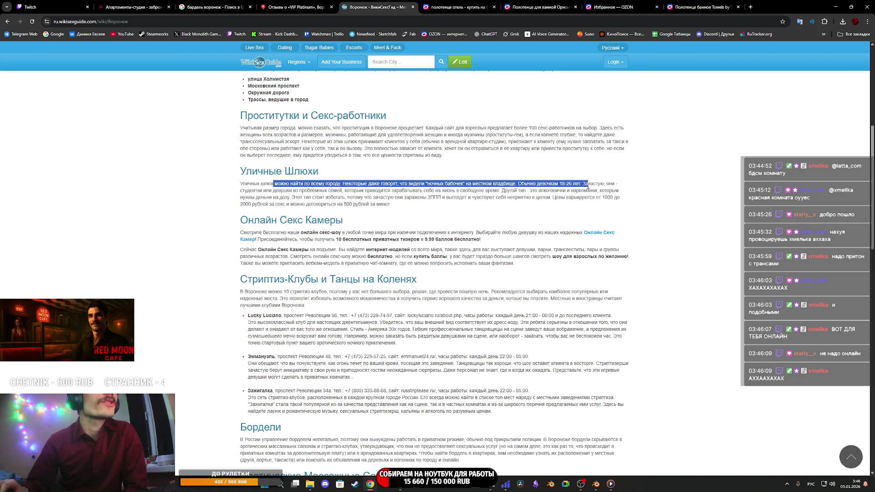
{"action": "mouse_move", "coordinate": [597, 185]}
{"action": "left_mouse_down"}
{"action": "mouse_move", "coordinate": [241, 185]}
{"action": "mouse_move", "coordinate": [329, 192]}
{"action": "left_mouse_up"}
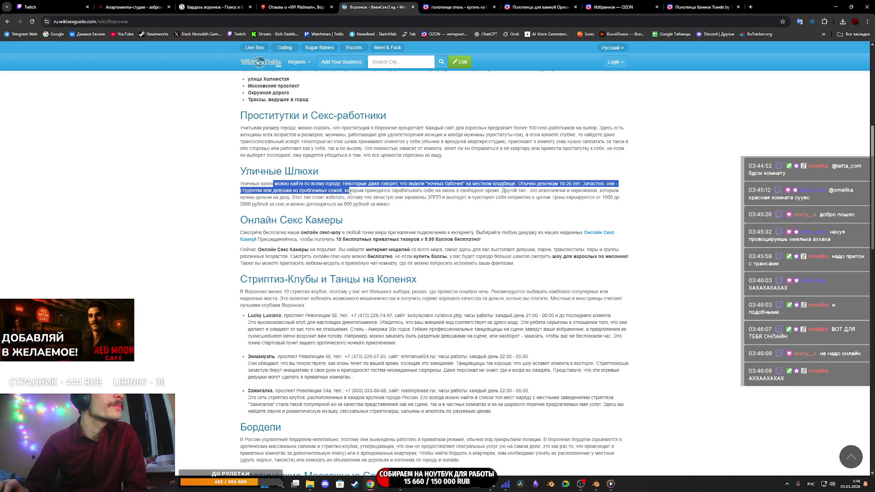
{"action": "left_click", "coordinate": [383, 195]}
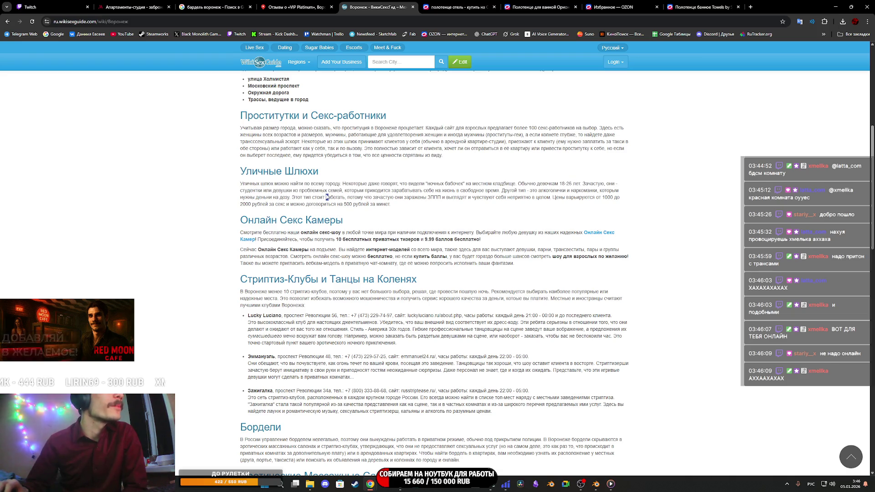
{"action": "left_click_drag", "start_coordinate": [298, 192], "coordinate": [358, 188]}
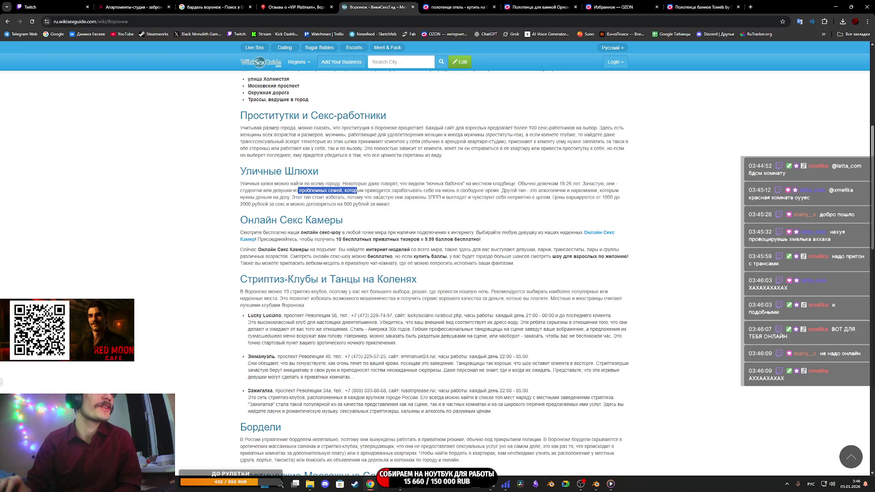
{"action": "mouse_move", "coordinate": [369, 192]}
{"action": "left_mouse_down"}
{"action": "mouse_move", "coordinate": [616, 197]}
{"action": "mouse_move", "coordinate": [272, 197]}
{"action": "left_mouse_up"}
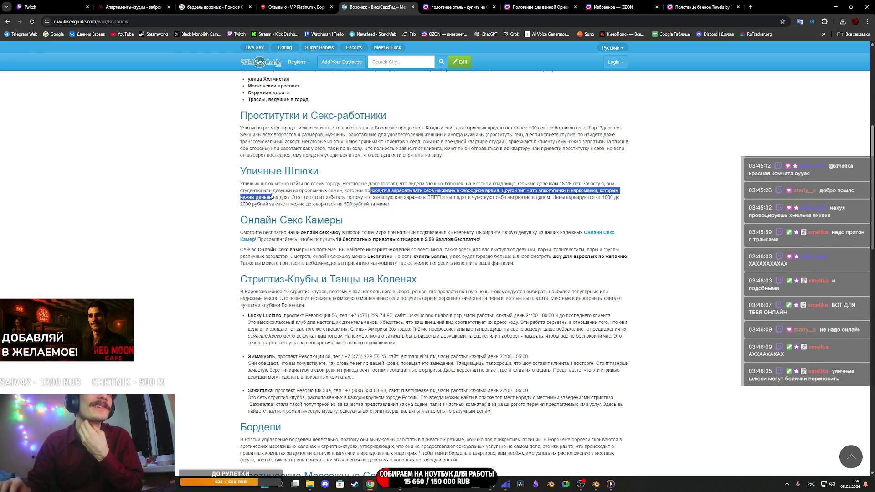
{"action": "left_click_drag", "start_coordinate": [297, 199], "coordinate": [345, 199]}
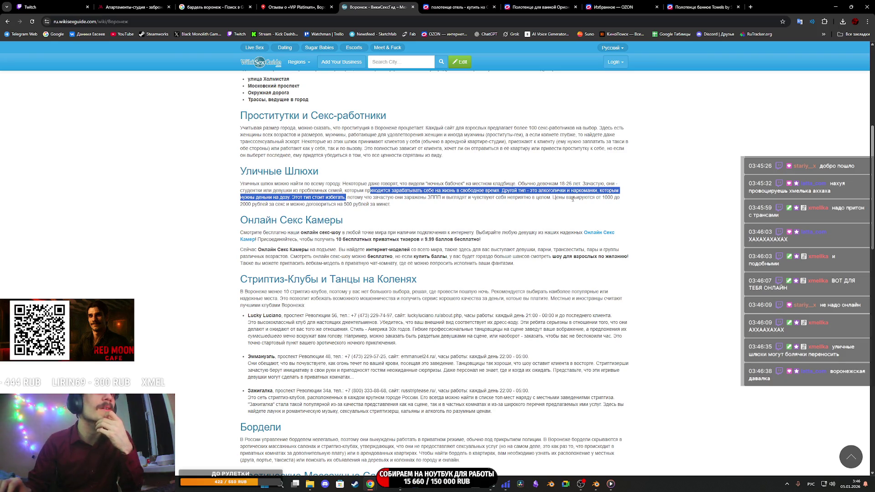
{"action": "mouse_move", "coordinate": [605, 199]}
{"action": "left_mouse_down"}
{"action": "mouse_move", "coordinate": [241, 197]}
{"action": "mouse_move", "coordinate": [393, 206]}
{"action": "left_mouse_up"}
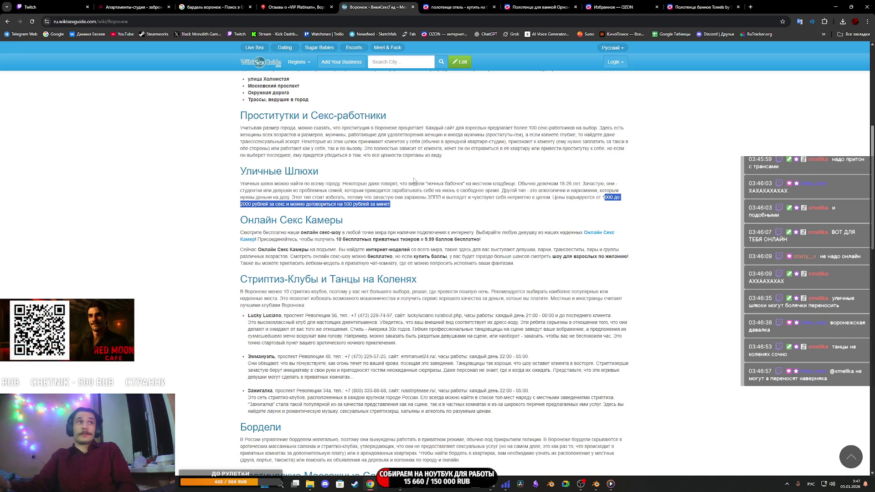
{"action": "left_click", "coordinate": [826, 259]}
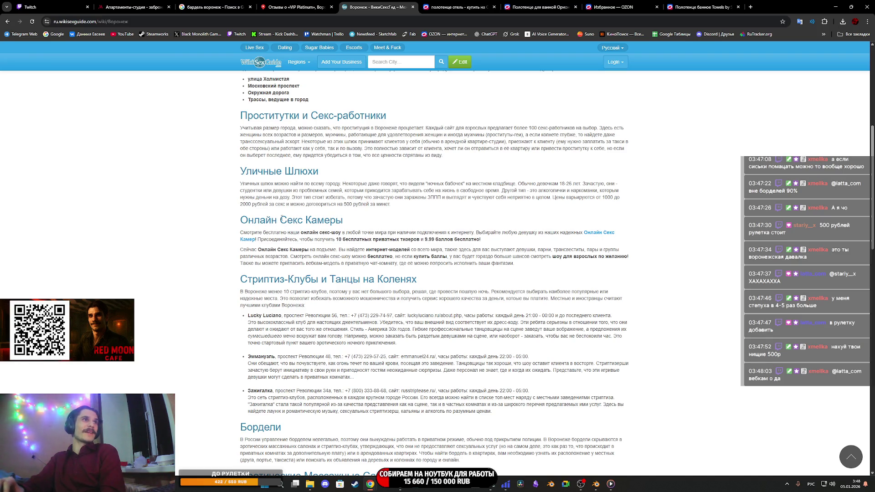
{"action": "left_click_drag", "start_coordinate": [276, 233], "coordinate": [464, 239]}
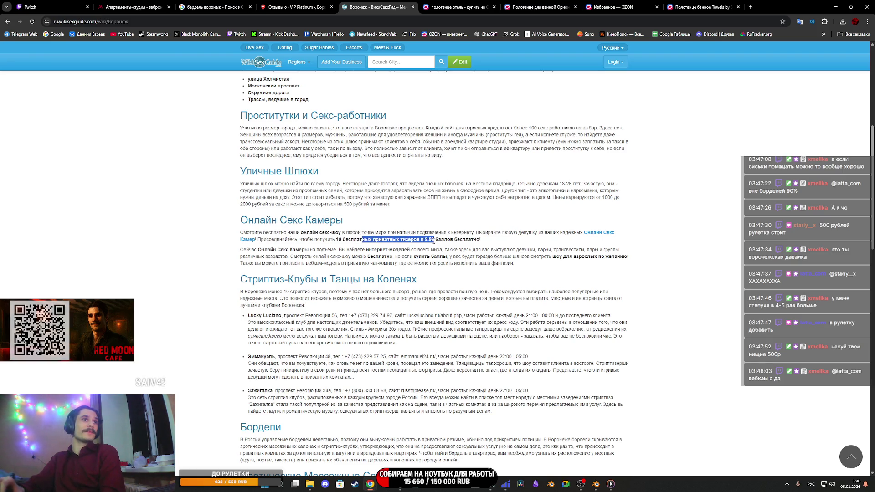
{"action": "scroll", "coordinate": [364, 240], "scroll_direction": "down", "scroll_amount": 3}
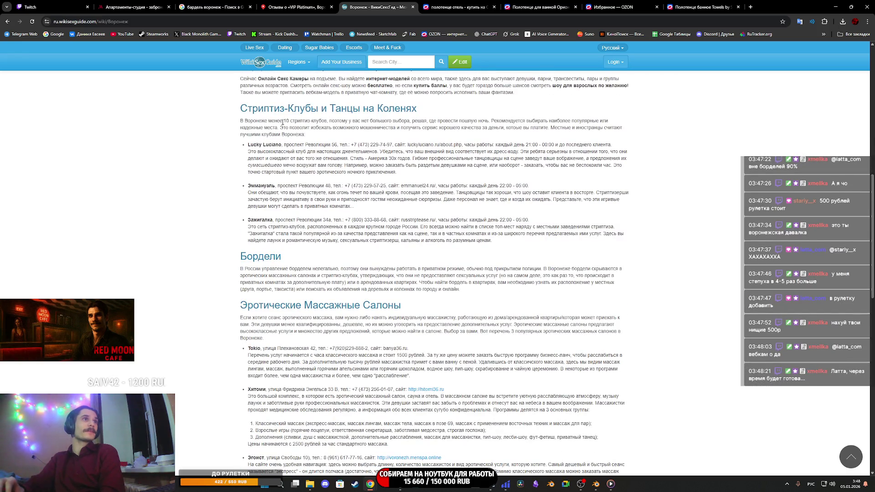
Read the opening of the Бордели paragraph on illegal brothels, highlighting it and then clearing it.
{"action": "mouse_move", "coordinate": [302, 121]}
{"action": "left_mouse_down"}
{"action": "mouse_move", "coordinate": [314, 109]}
{"action": "mouse_move", "coordinate": [304, 121]}
{"action": "left_mouse_up"}
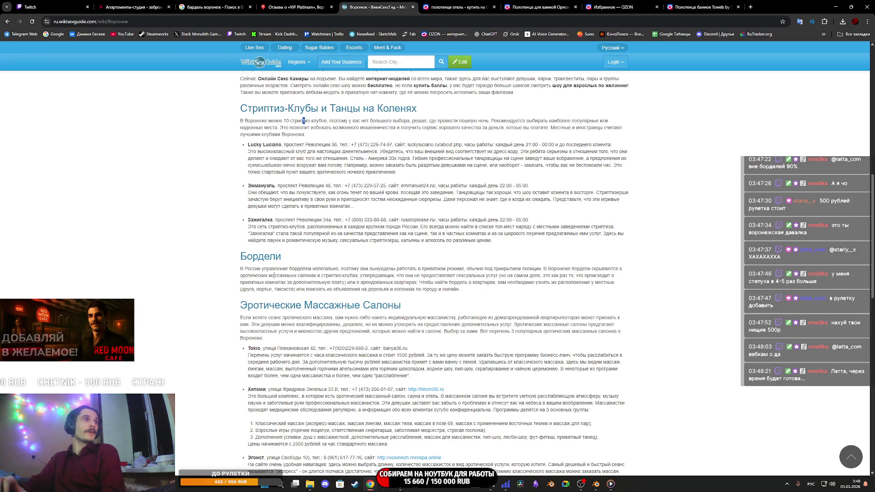
{"action": "left_click_drag", "start_coordinate": [324, 269], "coordinate": [496, 272]}
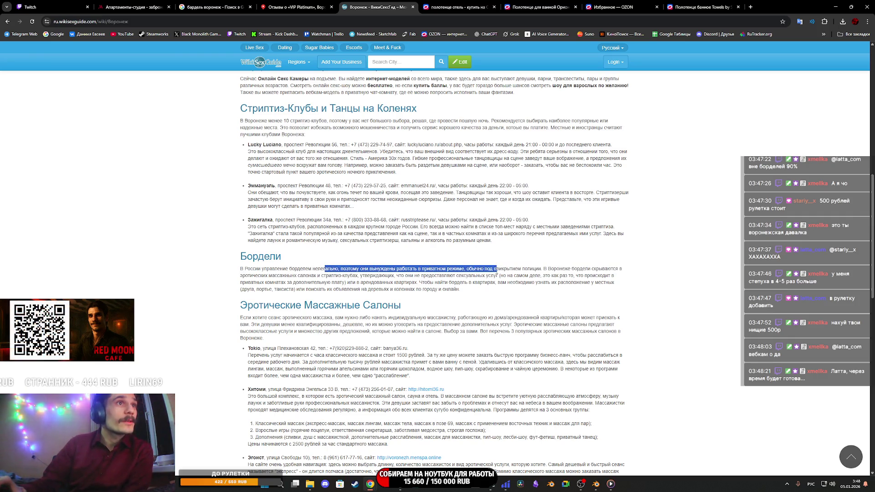
{"action": "left_click", "coordinate": [557, 271]}
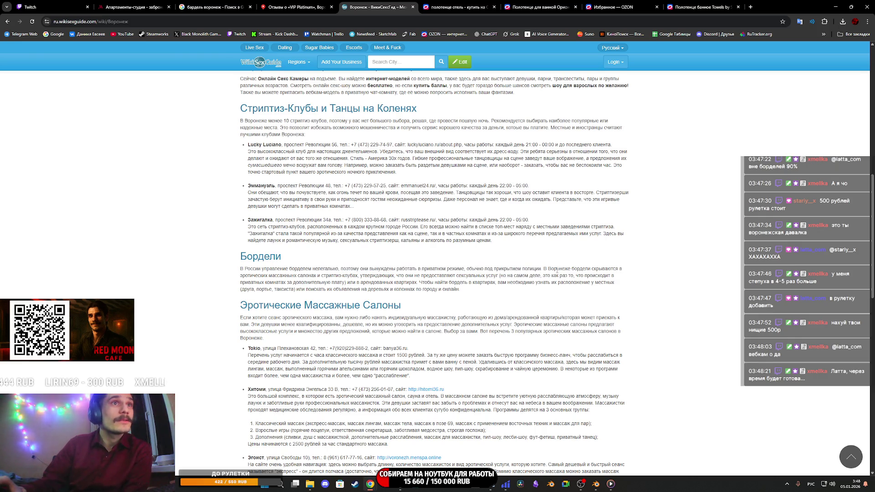
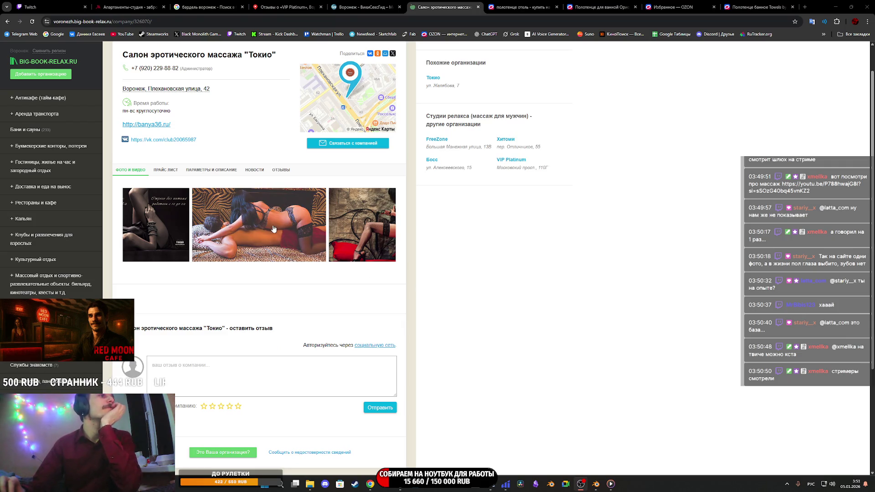
Switch the Tokio salon listing from its Прайс лист tab to Параметры и описание.
{"action": "scroll", "coordinate": [275, 233], "scroll_direction": "up", "scroll_amount": 1}
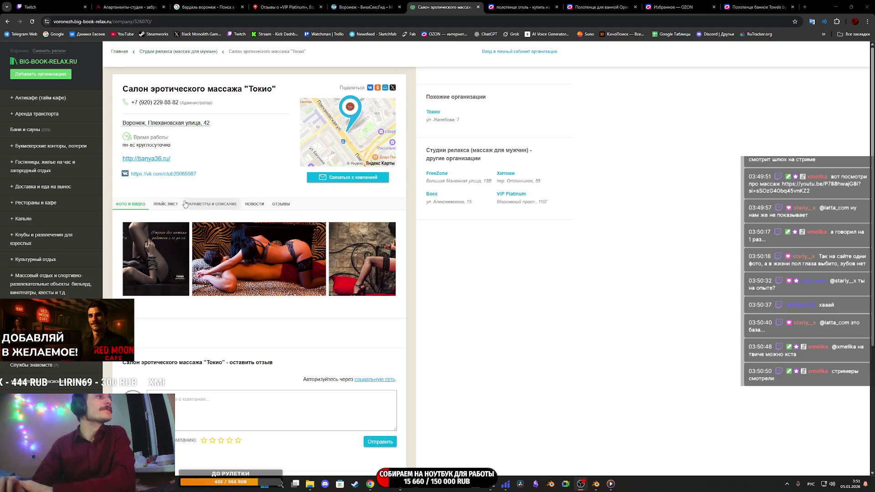
{"action": "left_click", "coordinate": [170, 206]}
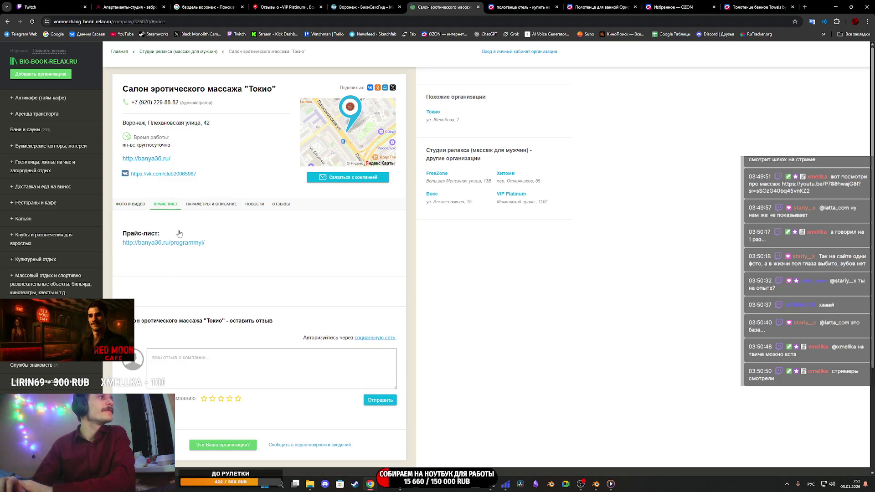
{"action": "left_click", "coordinate": [222, 210]}
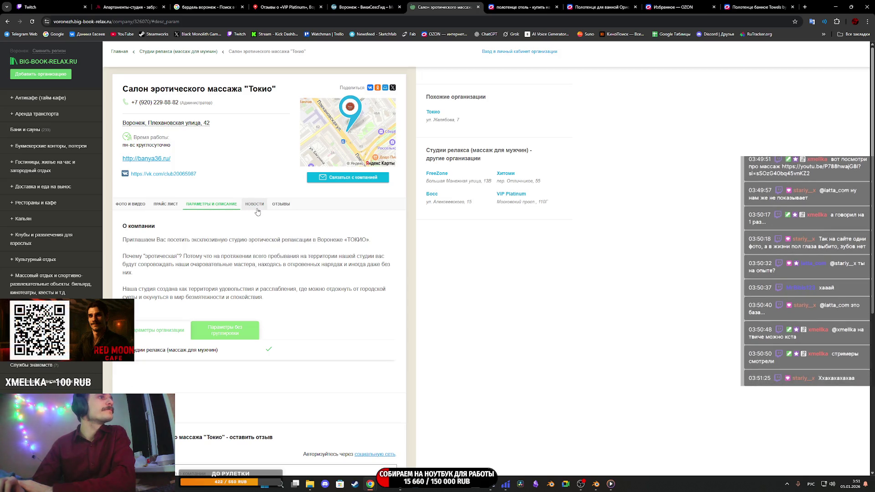
Look over the description, then open the salon's address, Плехановская улица 42, on a map.
{"action": "scroll", "coordinate": [257, 211], "scroll_direction": "down", "scroll_amount": 1}
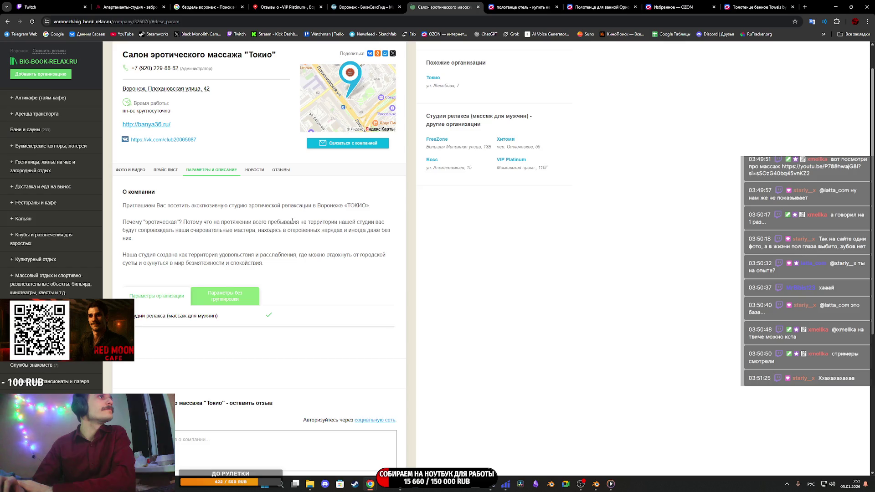
{"action": "scroll", "coordinate": [292, 221], "scroll_direction": "up", "scroll_amount": 1}
{"action": "scroll", "coordinate": [262, 170], "scroll_direction": "down", "scroll_amount": 1}
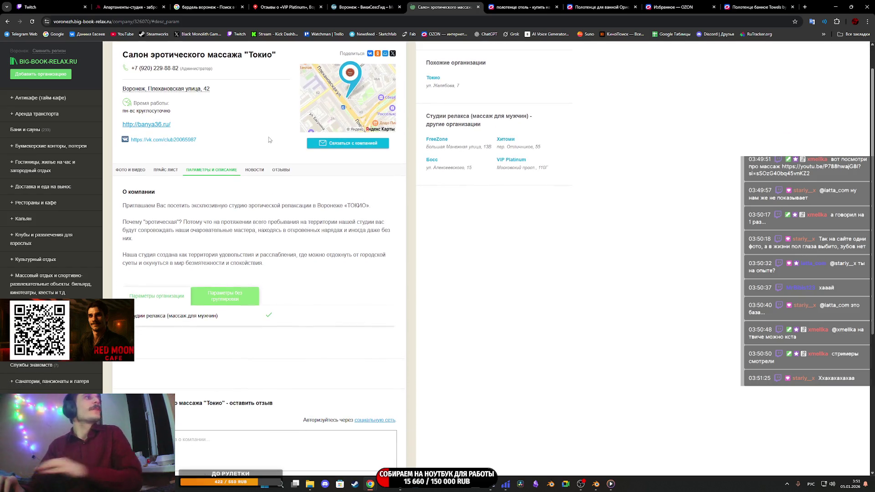
{"action": "scroll", "coordinate": [273, 128], "scroll_direction": "up", "scroll_amount": 1}
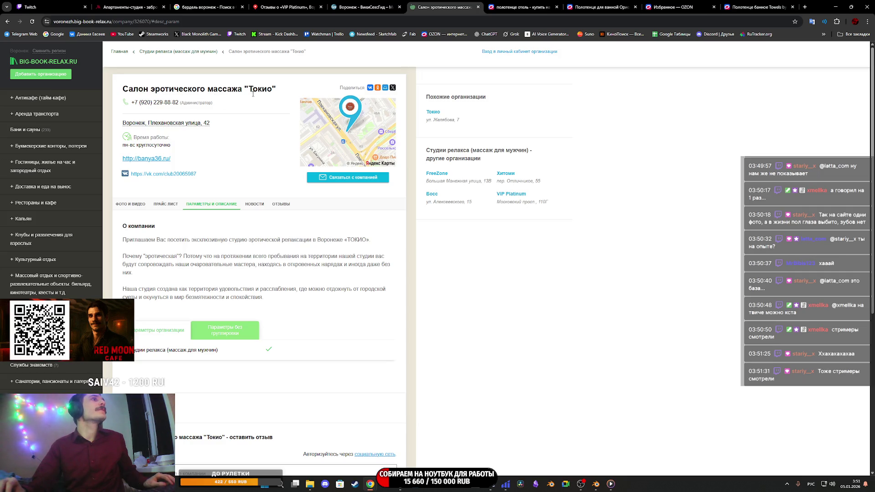
{"action": "left_click", "coordinate": [182, 127]}
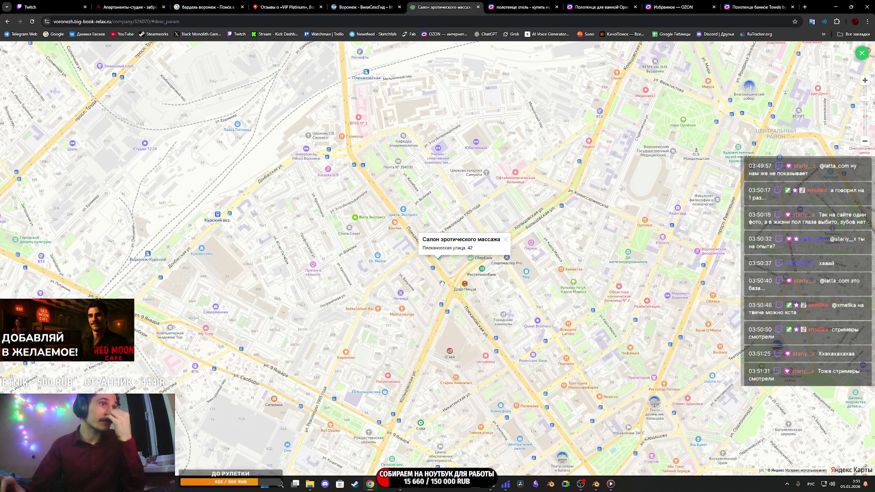
Zoom the map in on the Tokio salon marker inside building 42, beside Soulmanicure and Novolaser.
{"action": "scroll", "coordinate": [450, 284], "scroll_direction": "up", "scroll_amount": 3}
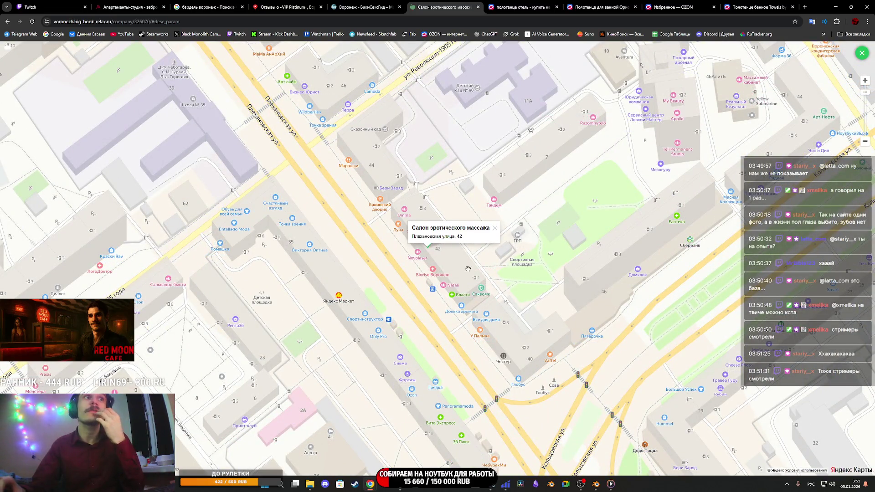
{"action": "scroll", "coordinate": [426, 242], "scroll_direction": "up", "scroll_amount": 5}
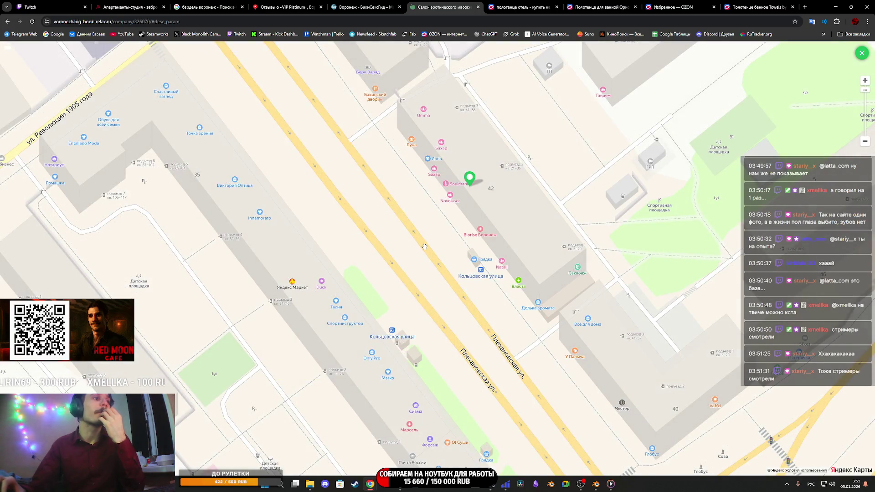
{"action": "scroll", "coordinate": [424, 246], "scroll_direction": "up", "scroll_amount": 2}
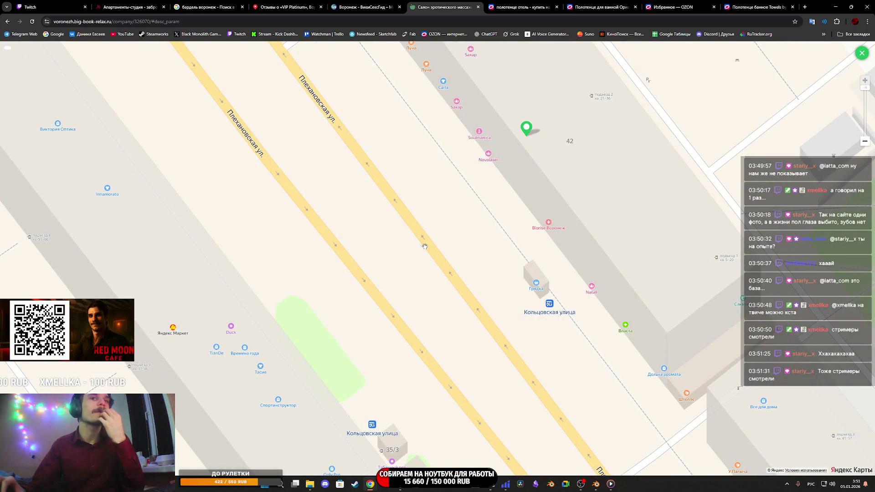
{"action": "scroll", "coordinate": [424, 246], "scroll_direction": "down", "scroll_amount": 2}
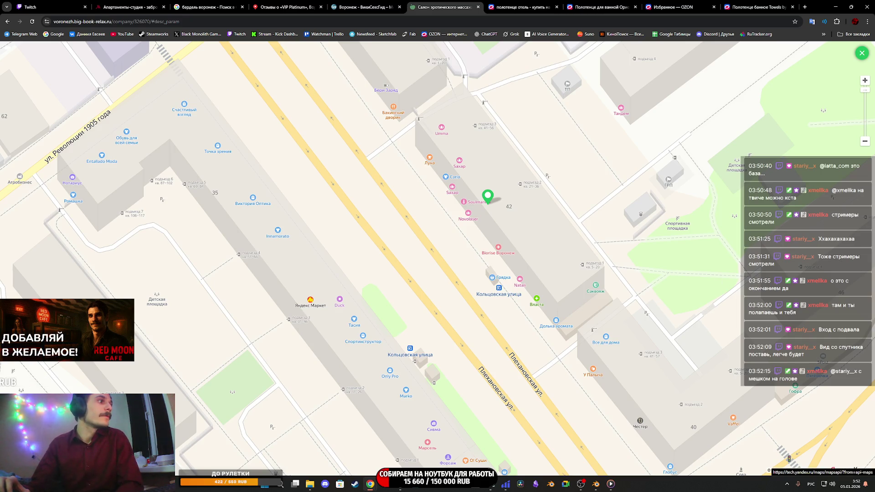
Open the location in full Yandex Maps, show Panoramas, and enter the street beside building 42.
{"action": "left_click", "coordinate": [851, 470]}
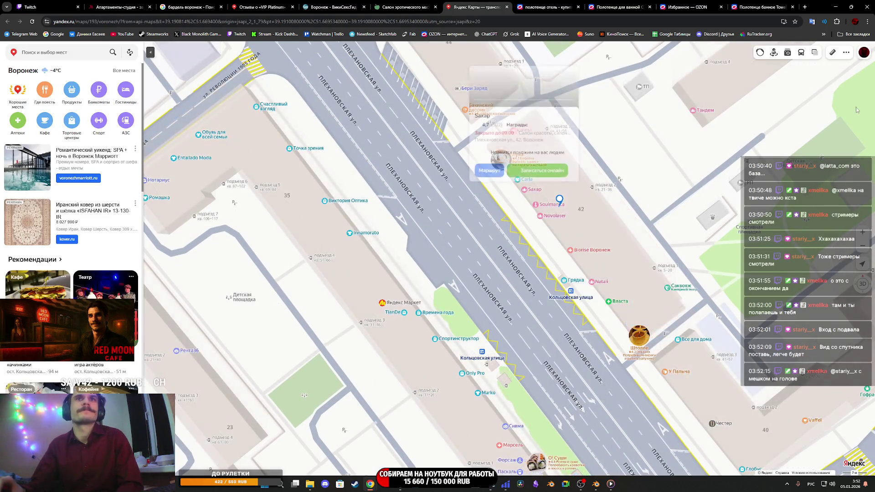
{"action": "left_click", "coordinate": [774, 53]}
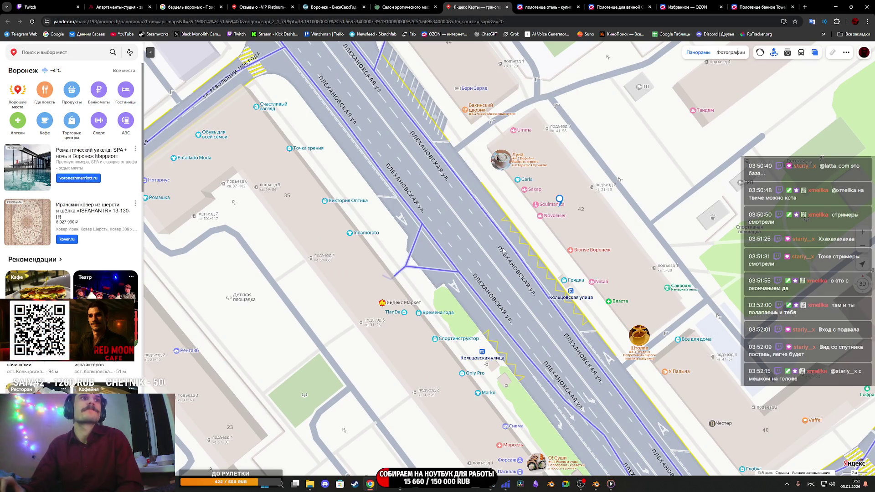
{"action": "left_click", "coordinate": [509, 244]}
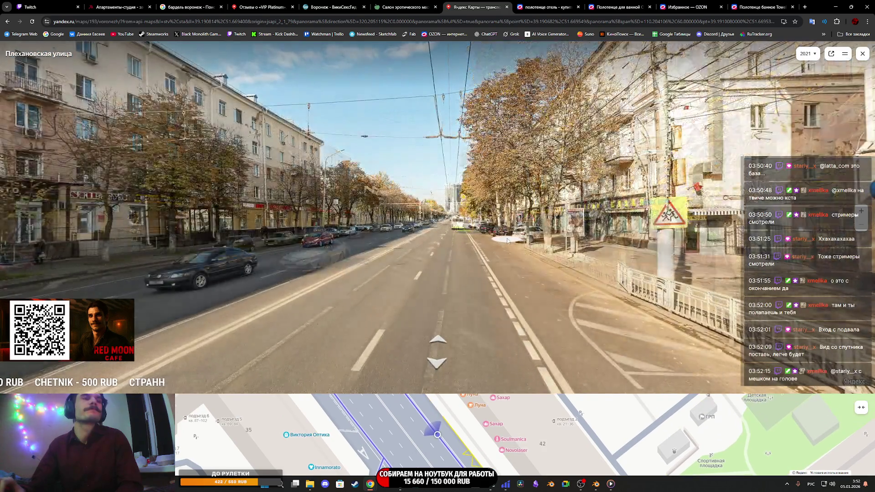
Turn the panorama around and step forward to face the Novolaser storefront.
{"action": "mouse_move", "coordinate": [508, 240]}
{"action": "left_mouse_down"}
{"action": "mouse_move", "coordinate": [399, 241]}
{"action": "mouse_move", "coordinate": [408, 268]}
{"action": "left_mouse_up"}
{"action": "scroll", "coordinate": [506, 245], "scroll_direction": "up", "scroll_amount": 2}
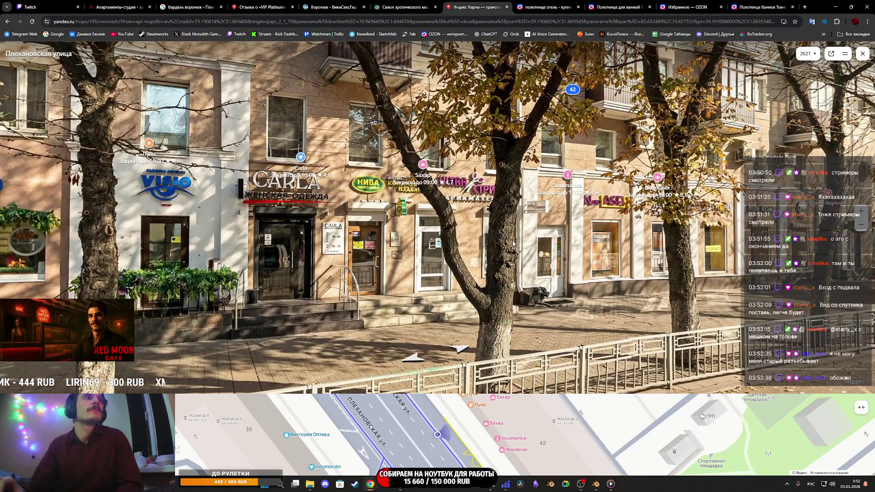
{"action": "scroll", "coordinate": [528, 247], "scroll_direction": "down", "scroll_amount": 2}
{"action": "left_click_drag", "start_coordinate": [529, 248], "coordinate": [487, 262]}
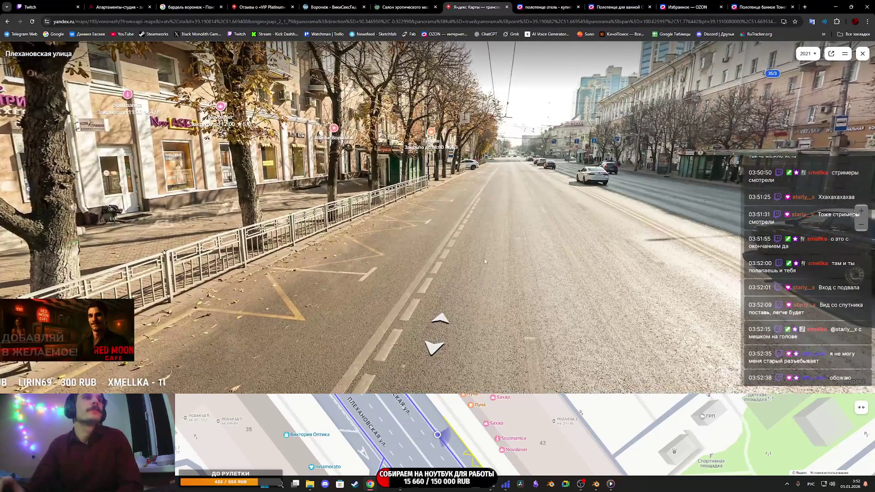
{"action": "mouse_move", "coordinate": [576, 219]}
{"action": "left_mouse_down"}
{"action": "mouse_move", "coordinate": [344, 260]}
{"action": "mouse_move", "coordinate": [150, 253]}
{"action": "left_mouse_up"}
{"action": "left_click_drag", "start_coordinate": [684, 256], "coordinate": [92, 264]}
{"action": "mouse_move", "coordinate": [255, 187]}
{"action": "left_mouse_down"}
{"action": "mouse_move", "coordinate": [361, 182]}
{"action": "mouse_move", "coordinate": [689, 213]}
{"action": "left_mouse_up"}
{"action": "mouse_move", "coordinate": [489, 238]}
{"action": "left_mouse_down"}
{"action": "mouse_move", "coordinate": [547, 274]}
{"action": "mouse_move", "coordinate": [501, 319]}
{"action": "mouse_move", "coordinate": [460, 342]}
{"action": "mouse_move", "coordinate": [537, 274]}
{"action": "mouse_move", "coordinate": [588, 246]}
{"action": "mouse_move", "coordinate": [640, 251]}
{"action": "left_mouse_up"}
{"action": "left_click", "coordinate": [445, 324]}
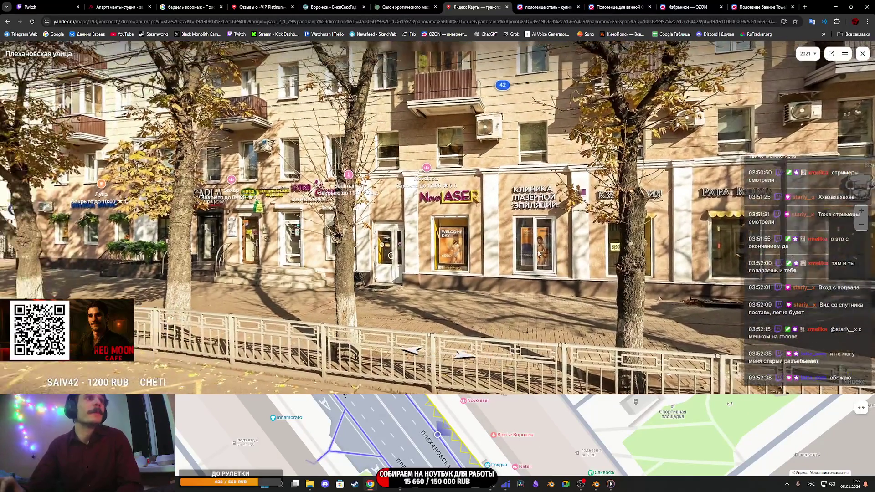
{"action": "scroll", "coordinate": [524, 270], "scroll_direction": "up", "scroll_amount": 3}
Zoom on the NovoLaser window and back out, then pan the mini-map around surrounding blocks.
{"action": "scroll", "coordinate": [573, 264], "scroll_direction": "up", "scroll_amount": 2}
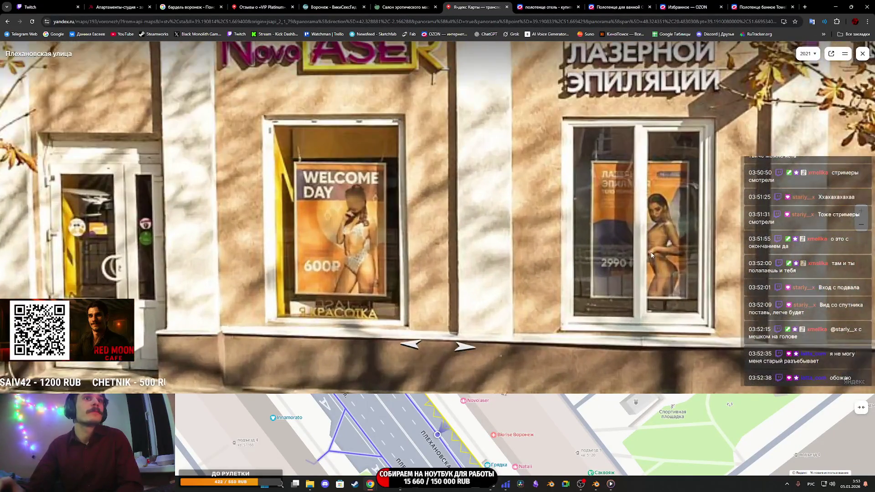
{"action": "scroll", "coordinate": [647, 256], "scroll_direction": "down", "scroll_amount": 5}
{"action": "scroll", "coordinate": [647, 256], "scroll_direction": "down", "scroll_amount": 3}
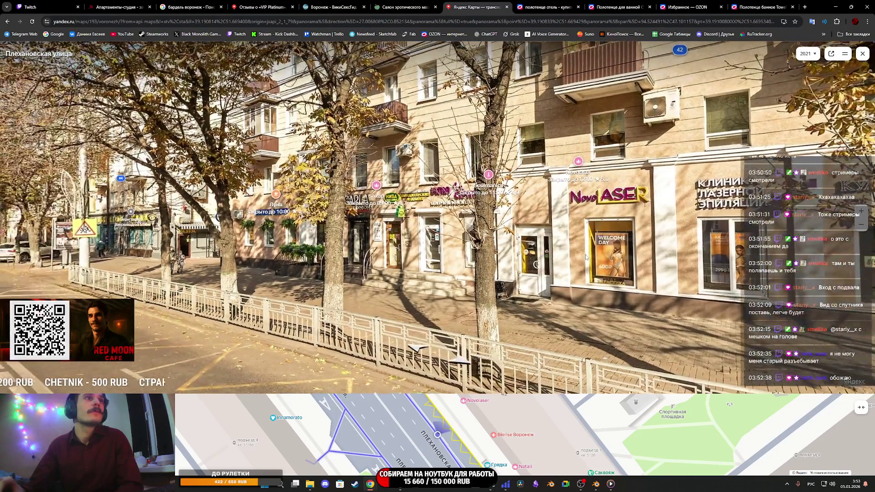
{"action": "mouse_move", "coordinate": [487, 433]}
{"action": "mouse_move", "coordinate": [506, 422]}
{"action": "left_mouse_down"}
{"action": "mouse_move", "coordinate": [407, 465]}
{"action": "mouse_move", "coordinate": [377, 426]}
{"action": "left_mouse_up"}
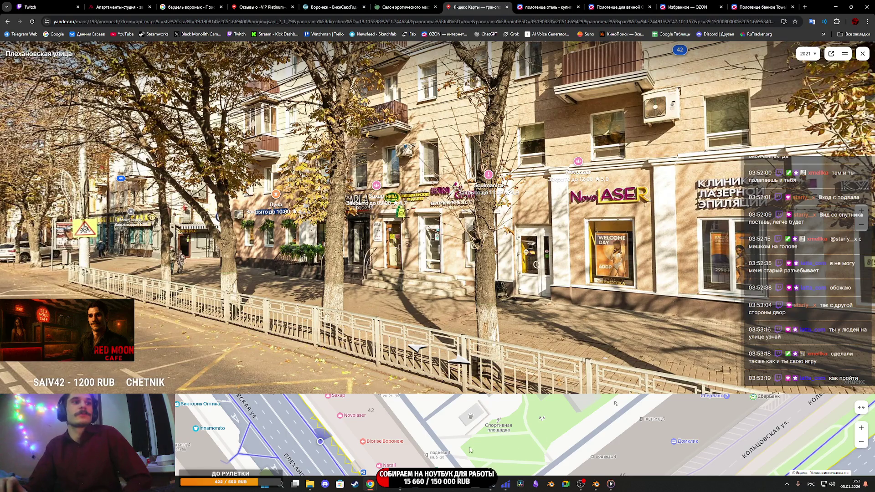
{"action": "left_click_drag", "start_coordinate": [370, 436], "coordinate": [329, 468]}
{"action": "mouse_move", "coordinate": [338, 424]}
{"action": "left_mouse_down"}
{"action": "mouse_move", "coordinate": [312, 446]}
{"action": "mouse_move", "coordinate": [284, 450]}
{"action": "left_mouse_up"}
{"action": "mouse_move", "coordinate": [327, 415]}
{"action": "left_mouse_down"}
{"action": "mouse_move", "coordinate": [299, 421]}
{"action": "mouse_move", "coordinate": [262, 409]}
{"action": "mouse_move", "coordinate": [300, 410]}
{"action": "left_mouse_up"}
{"action": "left_click_drag", "start_coordinate": [356, 422], "coordinate": [318, 410]}
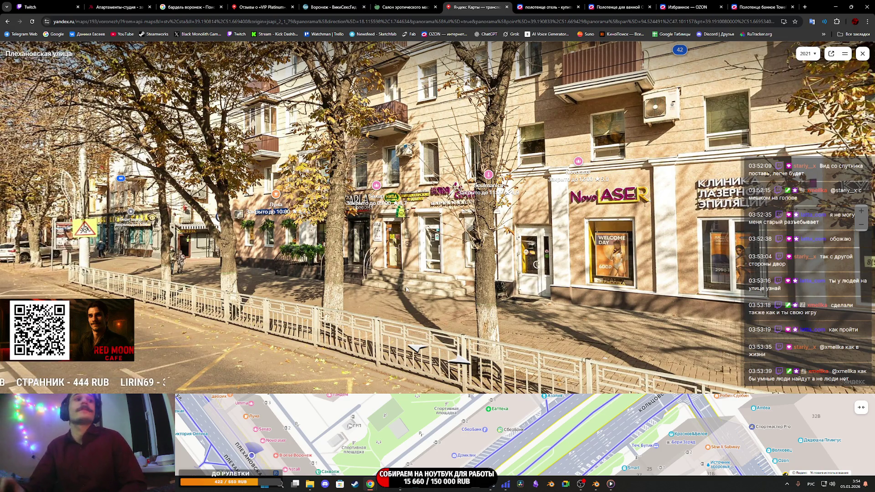
Tilt up toward the upper floors, then turn the panorama to look down Плехановская улица.
{"action": "mouse_move", "coordinate": [407, 290]}
{"action": "left_mouse_down"}
{"action": "mouse_move", "coordinate": [399, 387]}
{"action": "mouse_move", "coordinate": [424, 241]}
{"action": "left_mouse_up"}
{"action": "scroll", "coordinate": [401, 364], "scroll_direction": "up", "scroll_amount": 3}
{"action": "scroll", "coordinate": [401, 337], "scroll_direction": "down", "scroll_amount": 3}
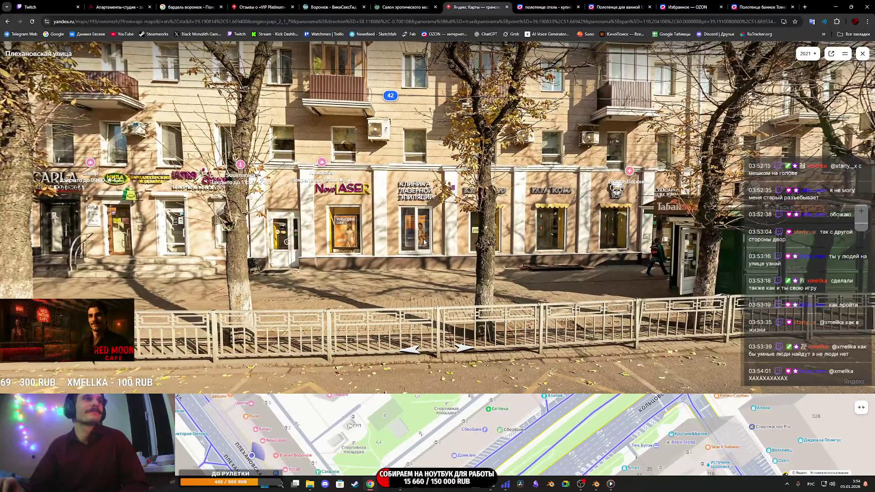
{"action": "key", "text": "Left"}
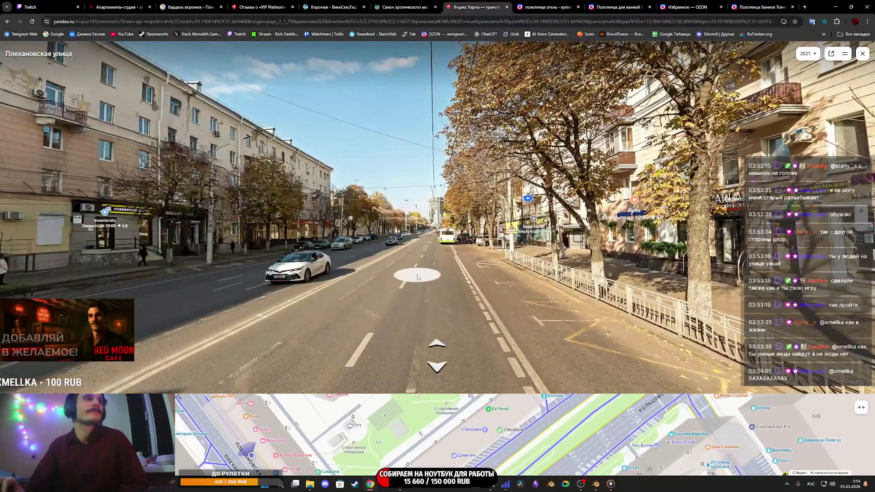
{"action": "left_click_drag", "start_coordinate": [417, 277], "coordinate": [445, 272]}
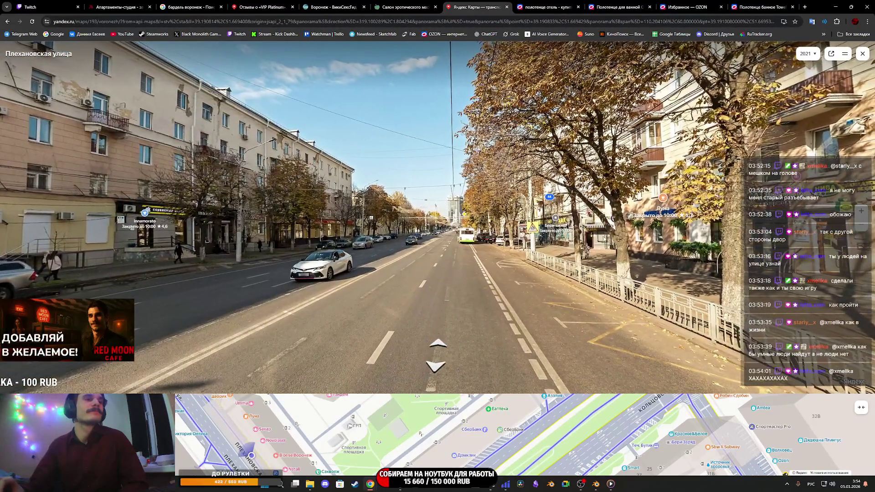